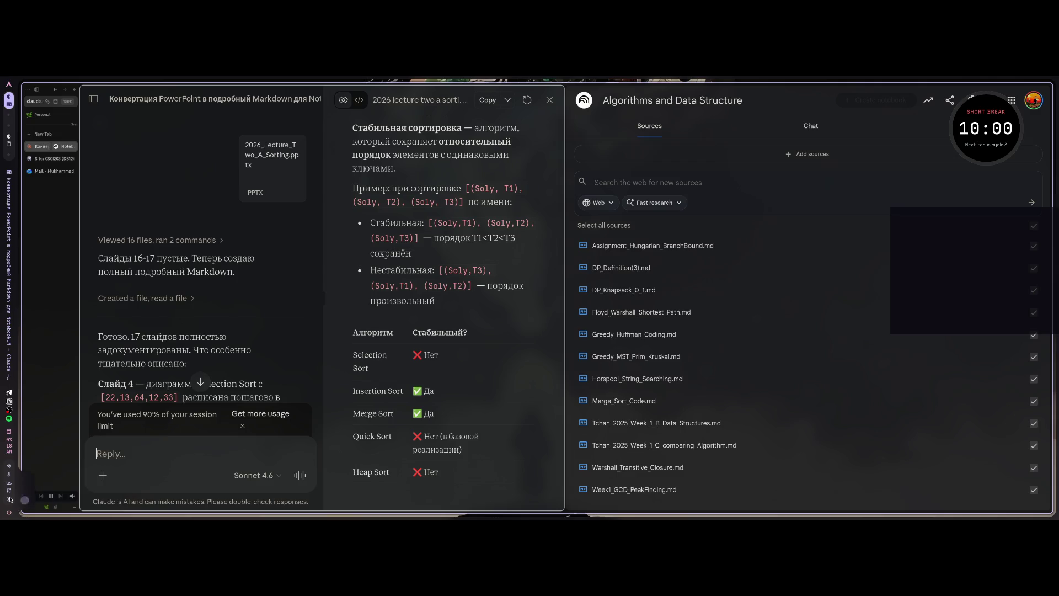
Step: Once Claude finishes the 17-slide Sorting Markdown, switch to the Notion workspace
{"action": "key", "text": "super+2"}
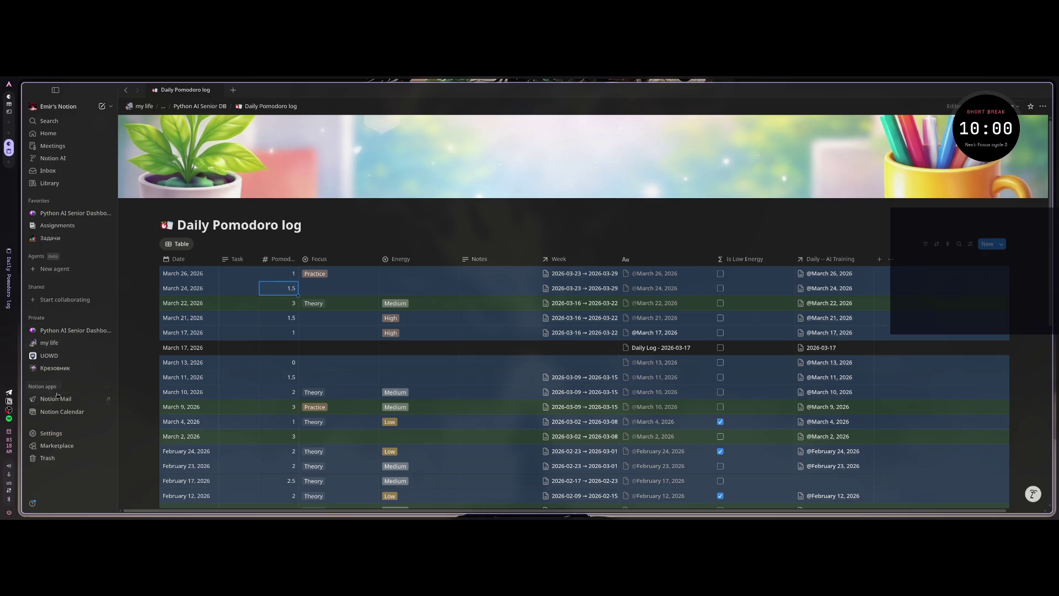
Step: Expand my life, DB and Industry DB in the Notion sidebar and open the Materials database
{"action": "left_click", "coordinate": [32, 343]}
{"action": "scroll", "coordinate": [77, 409], "scroll_direction": "down", "scroll_amount": 3}
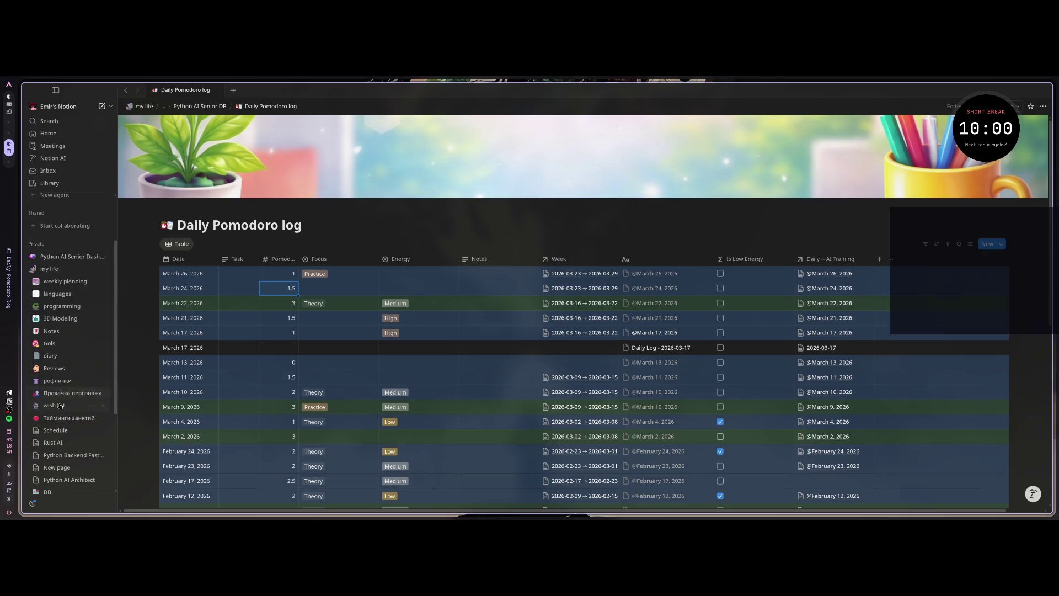
{"action": "left_click", "coordinate": [83, 368]}
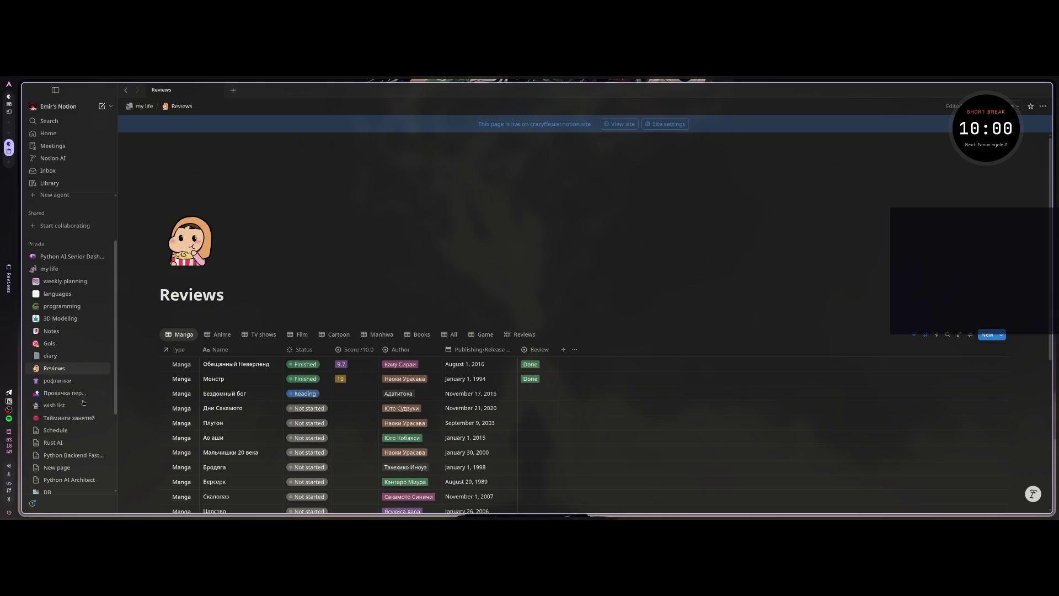
{"action": "scroll", "coordinate": [39, 447], "scroll_direction": "down", "scroll_amount": 2}
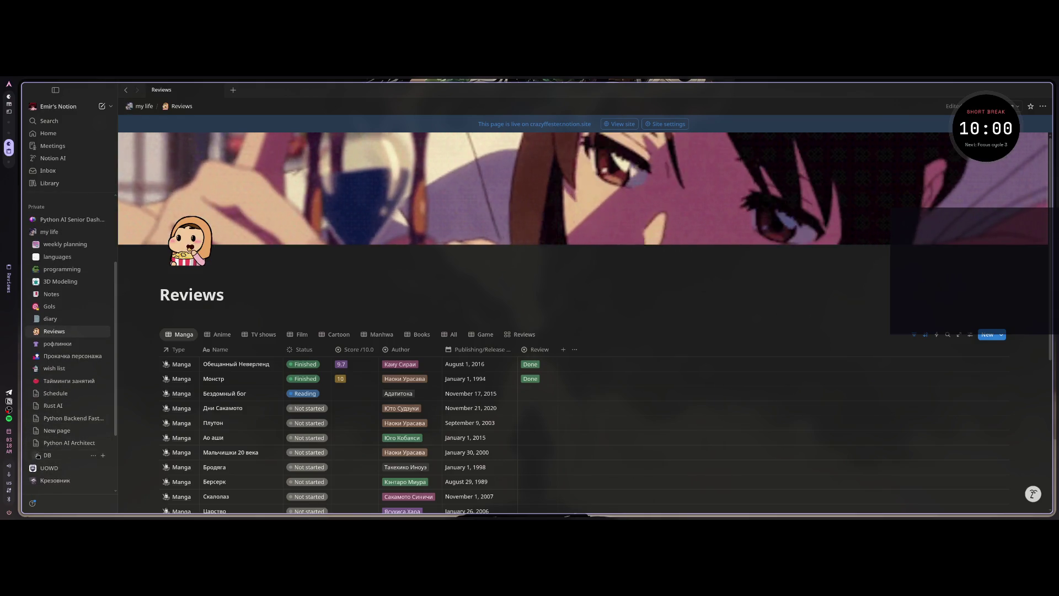
{"action": "left_click", "coordinate": [37, 455]}
{"action": "left_click", "coordinate": [38, 458]}
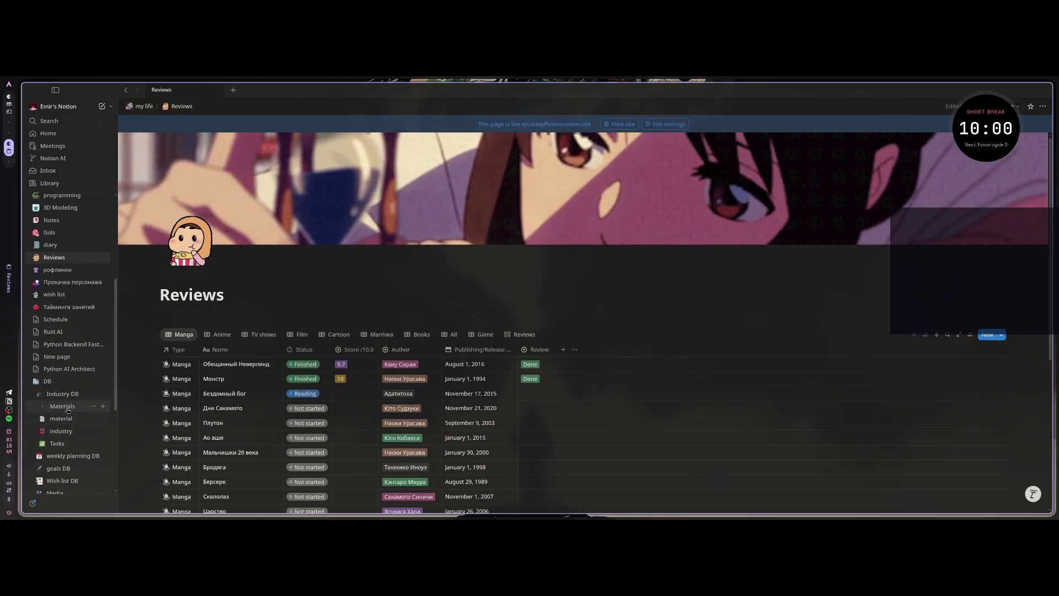
{"action": "scroll", "coordinate": [63, 436], "scroll_direction": "down", "scroll_amount": 2}
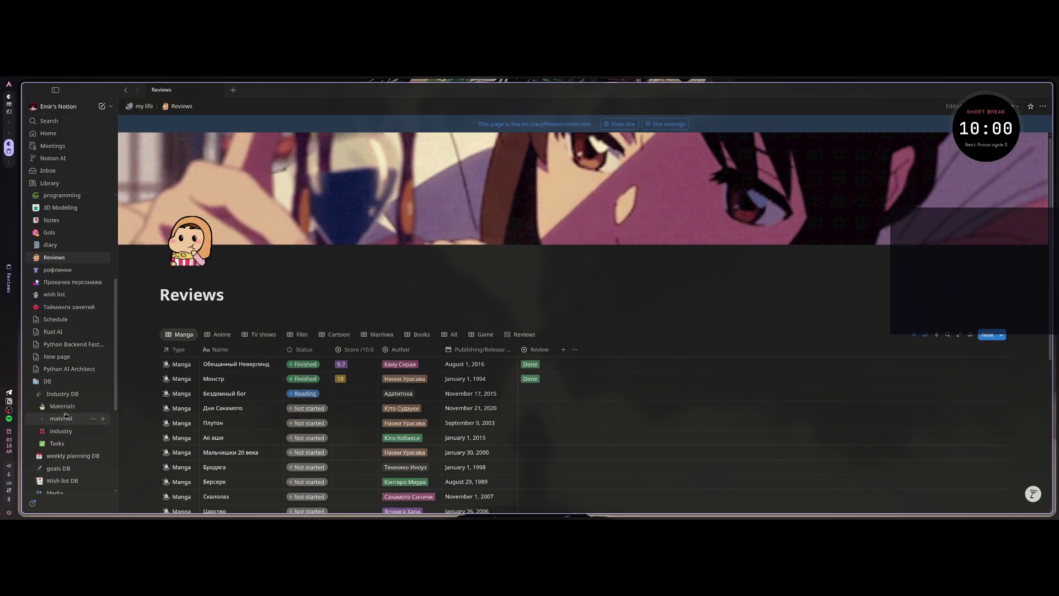
{"action": "left_click", "coordinate": [62, 406]}
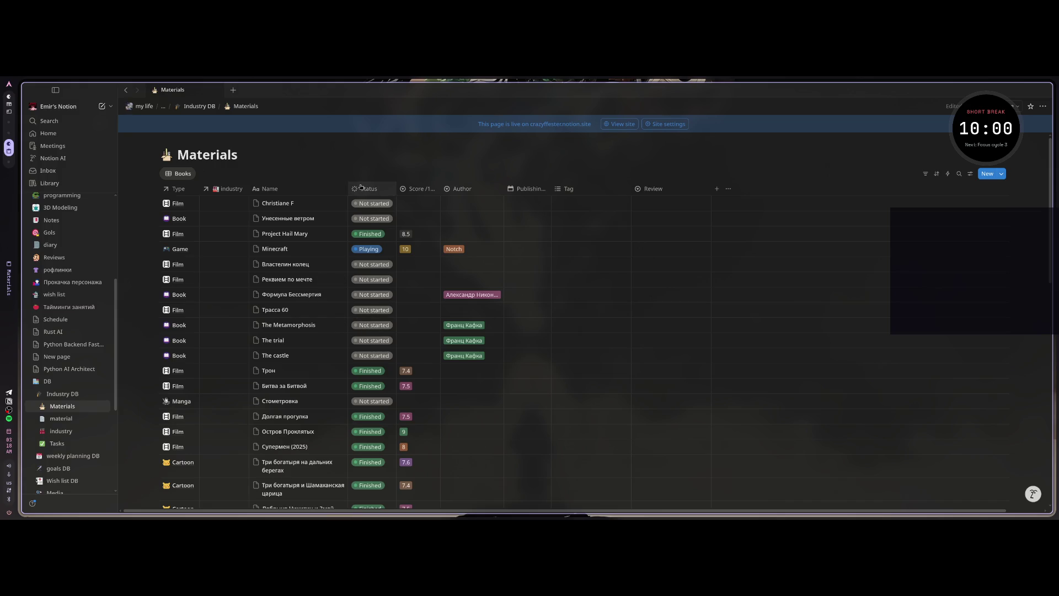
Step: Select and deselect the Materials title, then move to the file-manager and NotebookLM workspace
{"action": "left_click_drag", "start_coordinate": [238, 155], "coordinate": [174, 160]}
{"action": "left_click", "coordinate": [234, 152]}
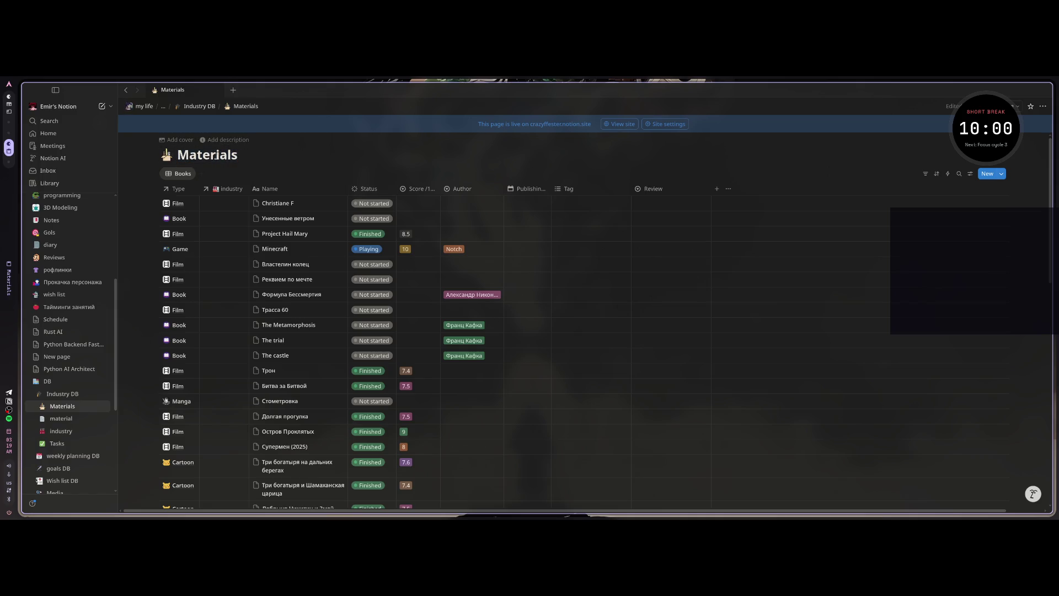
{"action": "key", "text": "ctrl+a"}
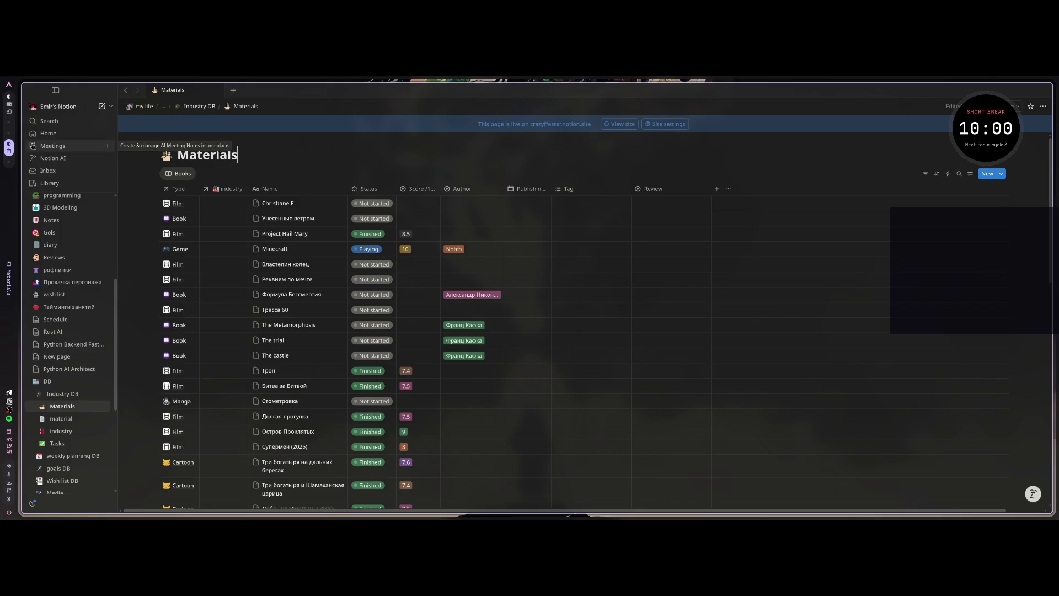
{"action": "key", "text": "super+Left"}
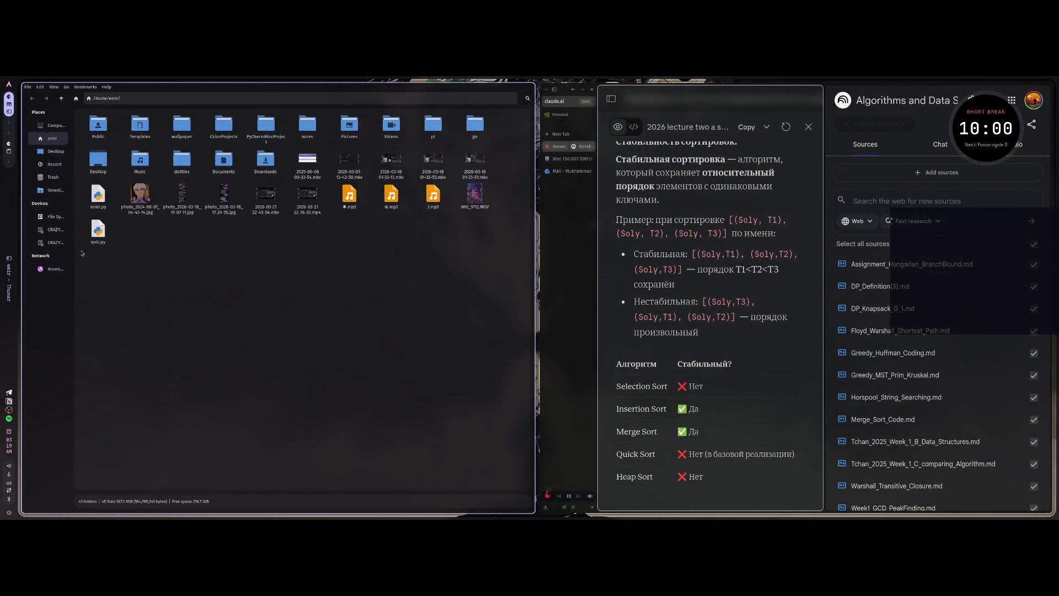
Step: Close the Thunar file manager so Claude and NotebookLM tile side by side
{"action": "key", "text": "super+Right"}
{"action": "key", "text": "super+Left"}
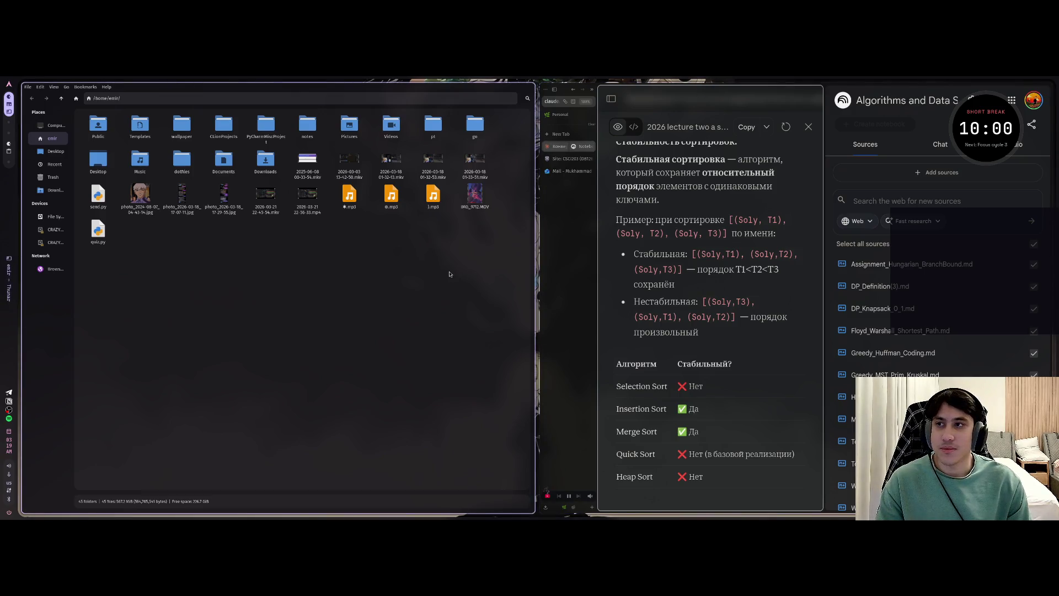
{"action": "key", "text": "super+q"}
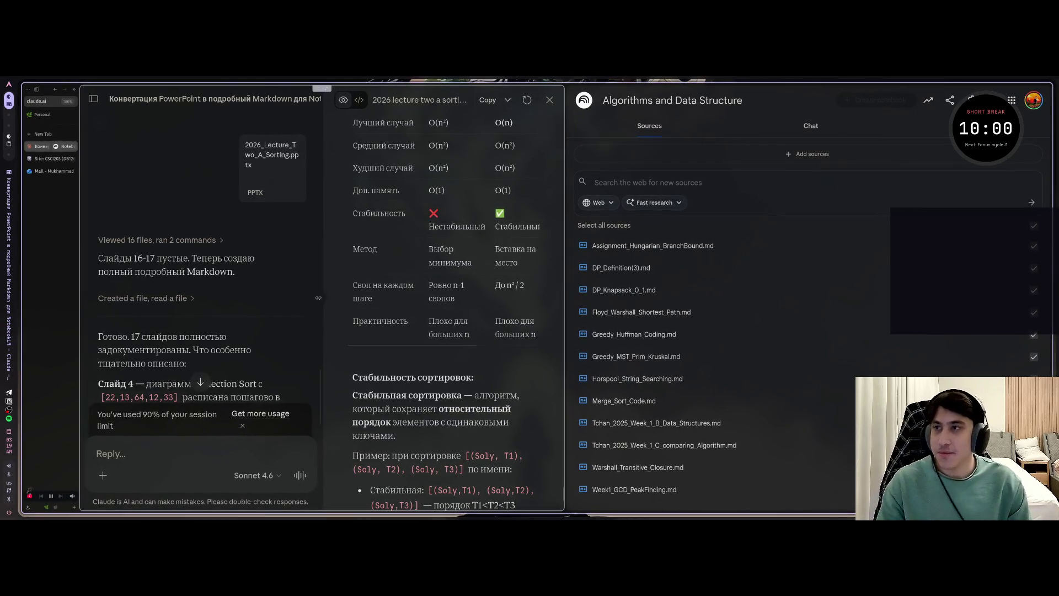
Step: Close the preview and download the '2026 lecture two a sorting' Markdown, checking the downloads list
{"action": "left_click", "coordinate": [550, 99]}
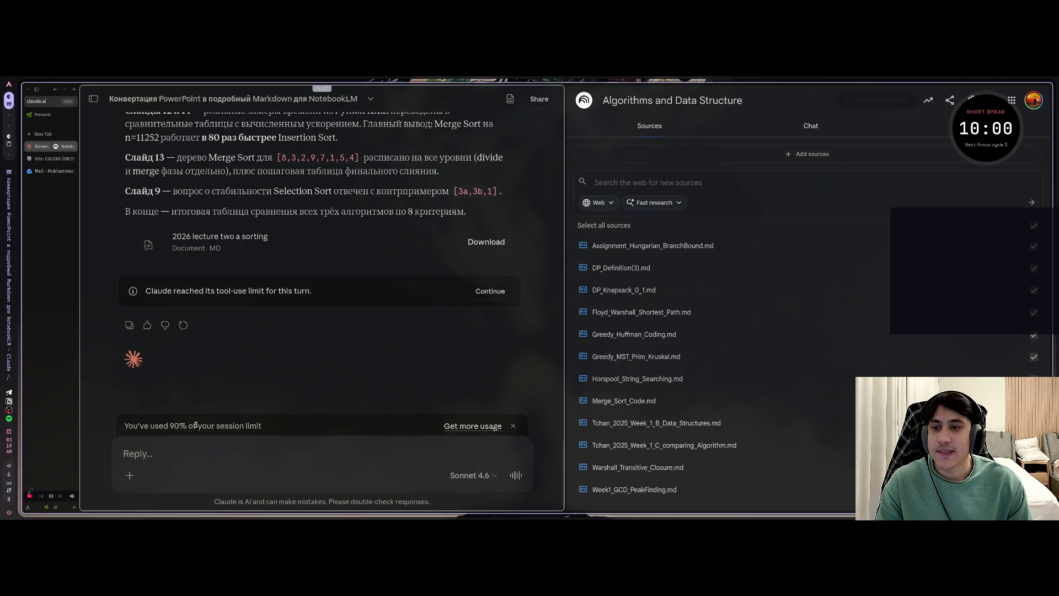
{"action": "scroll", "coordinate": [474, 331], "scroll_direction": "up", "scroll_amount": 2}
{"action": "left_click", "coordinate": [491, 309]}
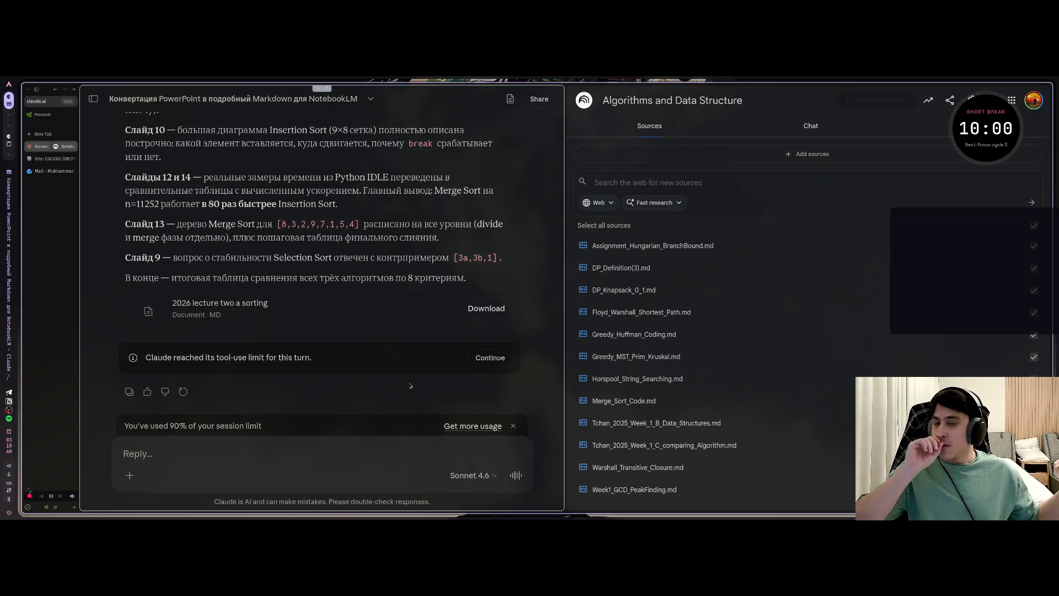
{"action": "left_click", "coordinate": [27, 507]}
{"action": "key", "text": "Escape"}
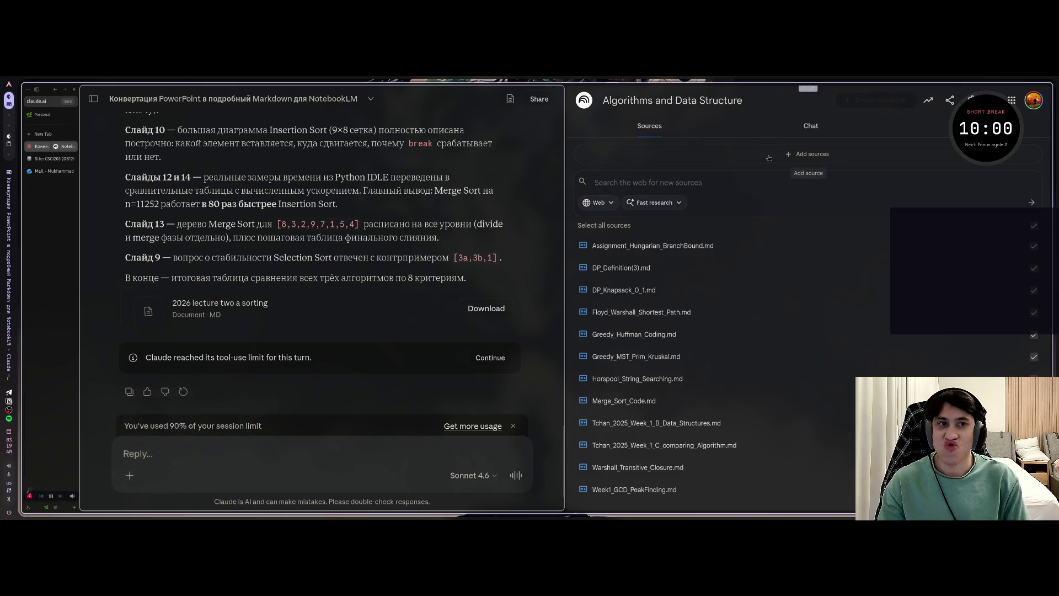
Step: Upload 2026_Lecture_Two_A_Sorting.md from the computer as a new notebook source
{"action": "left_click", "coordinate": [805, 154]}
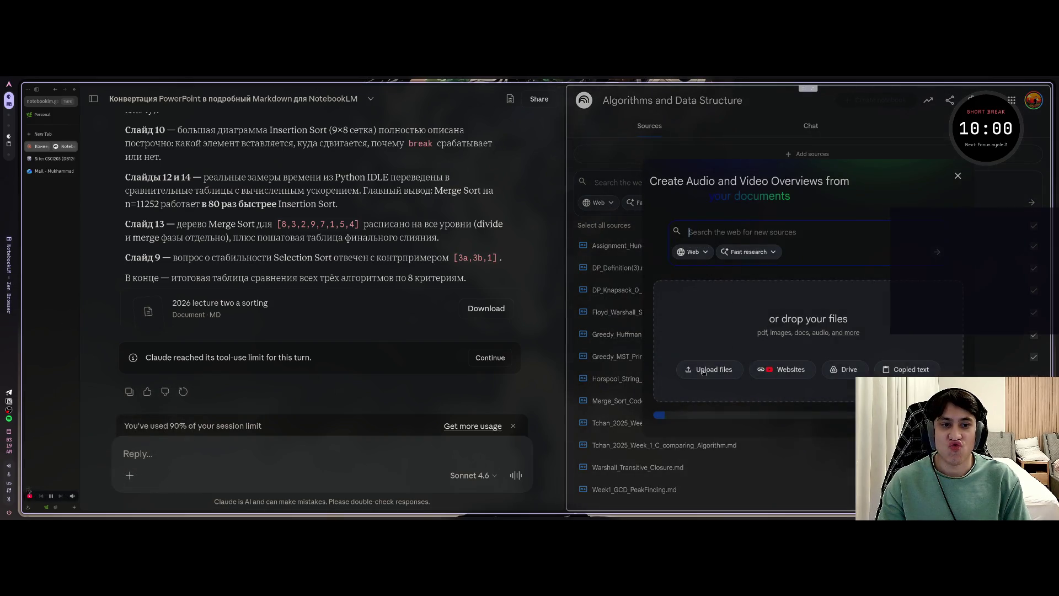
{"action": "left_click", "coordinate": [701, 361]}
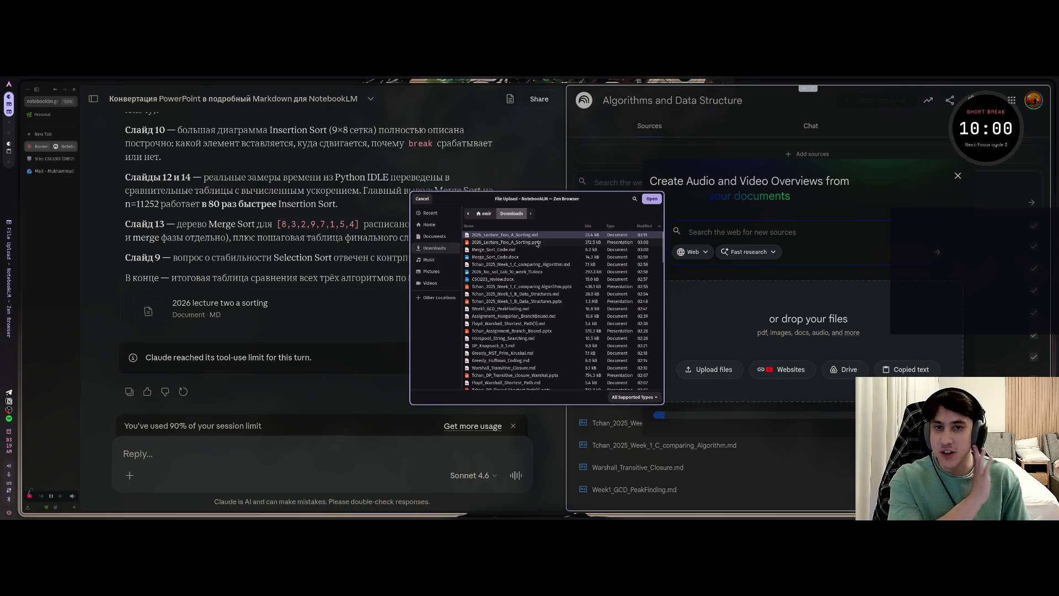
{"action": "left_click", "coordinate": [253, 446]}
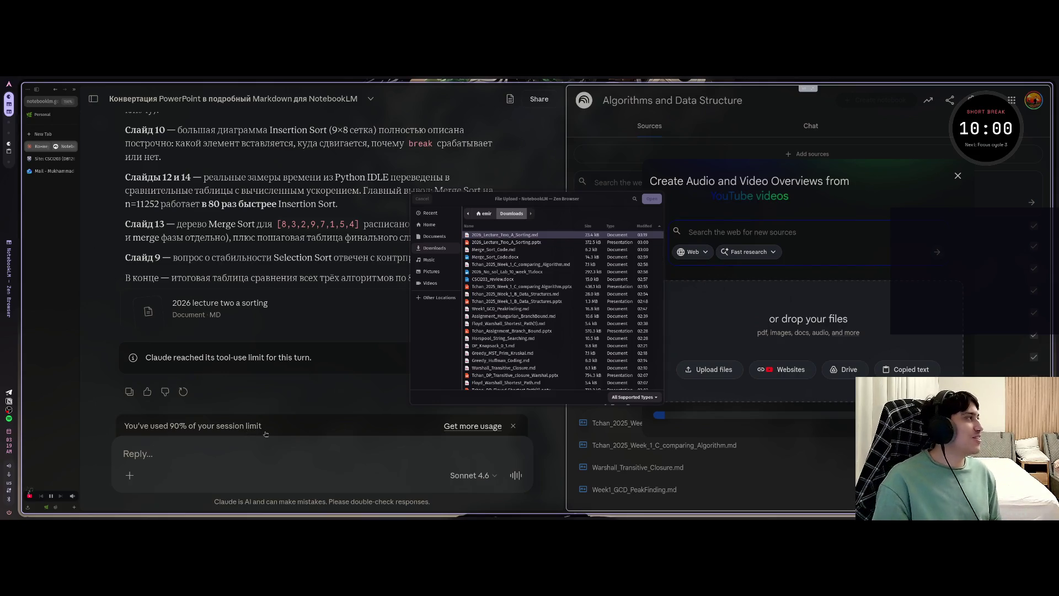
{"action": "left_click", "coordinate": [651, 199]}
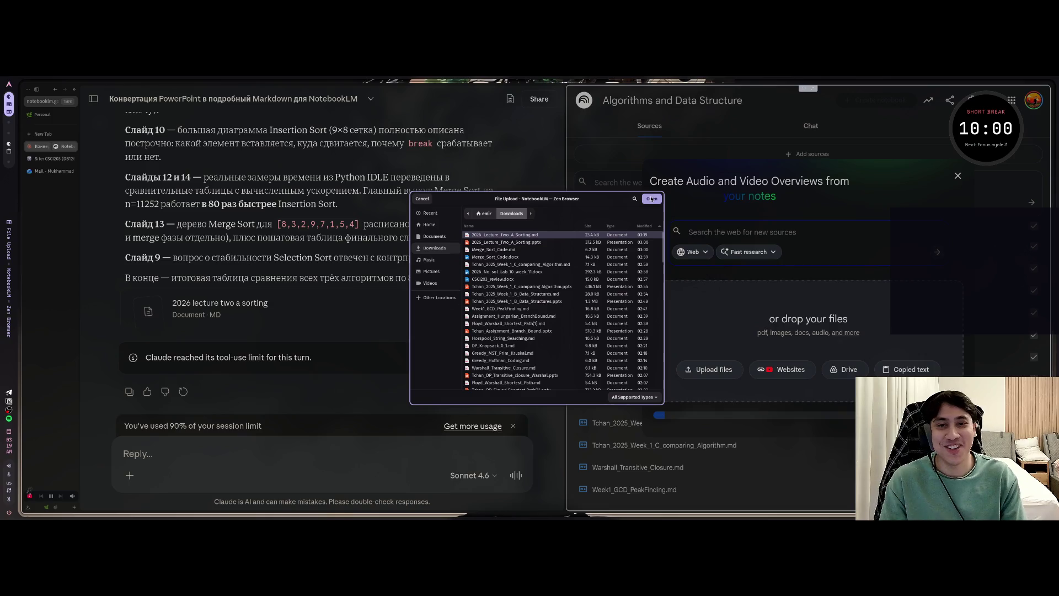
{"action": "left_click", "coordinate": [652, 199]}
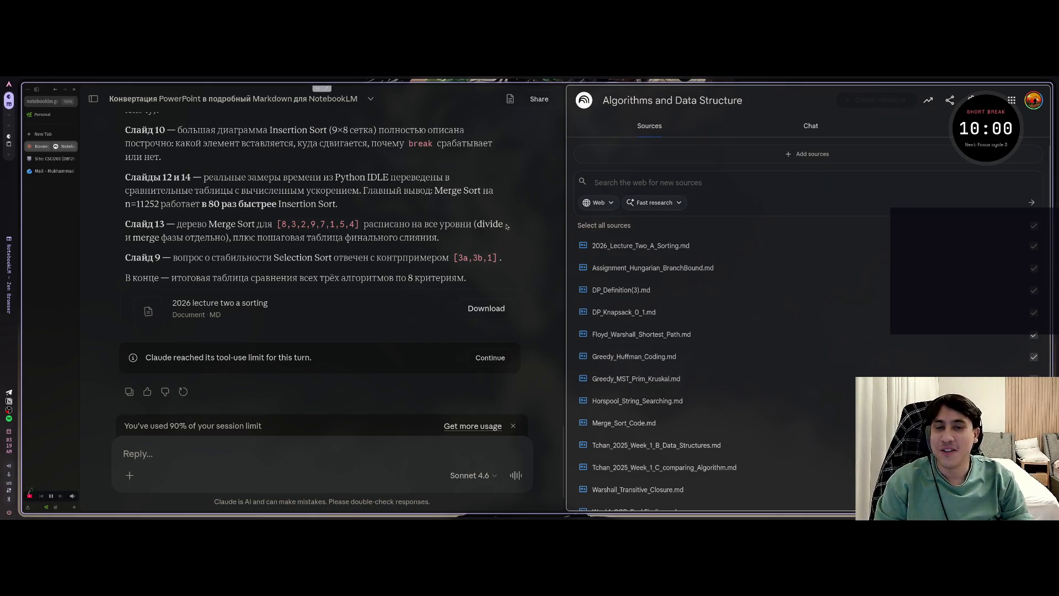
Step: Drag the divider to widen NotebookLM and open the 2026_Lecture_Two_A_Sorting.md source guide
{"action": "left_click_drag", "start_coordinate": [563, 225], "coordinate": [539, 221]}
{"action": "scroll", "coordinate": [589, 353], "scroll_direction": "down", "scroll_amount": 1}
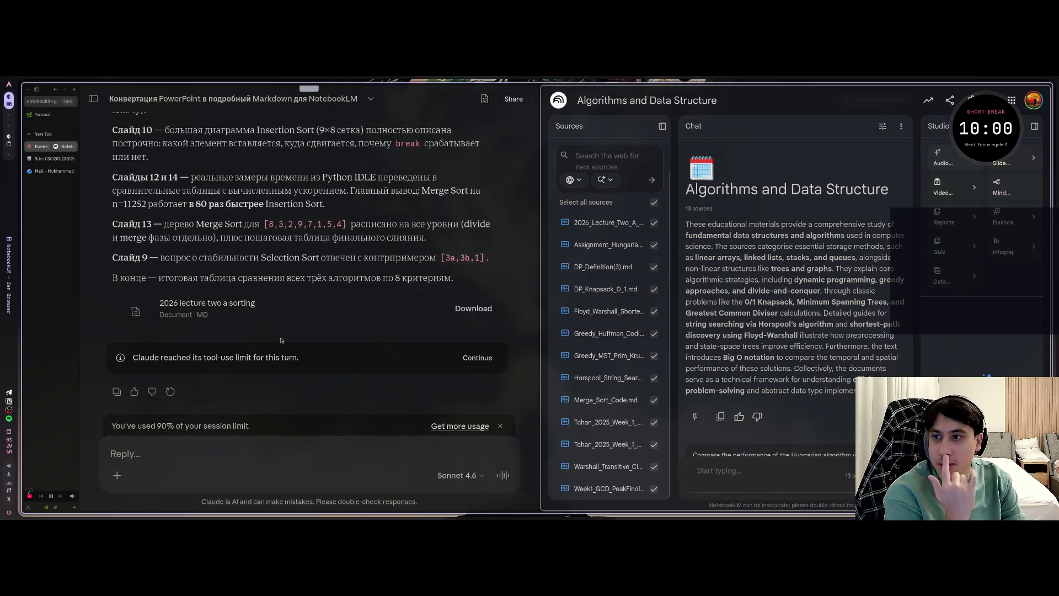
{"action": "scroll", "coordinate": [281, 340], "scroll_direction": "up", "scroll_amount": 2}
{"action": "scroll", "coordinate": [232, 326], "scroll_direction": "down", "scroll_amount": 2}
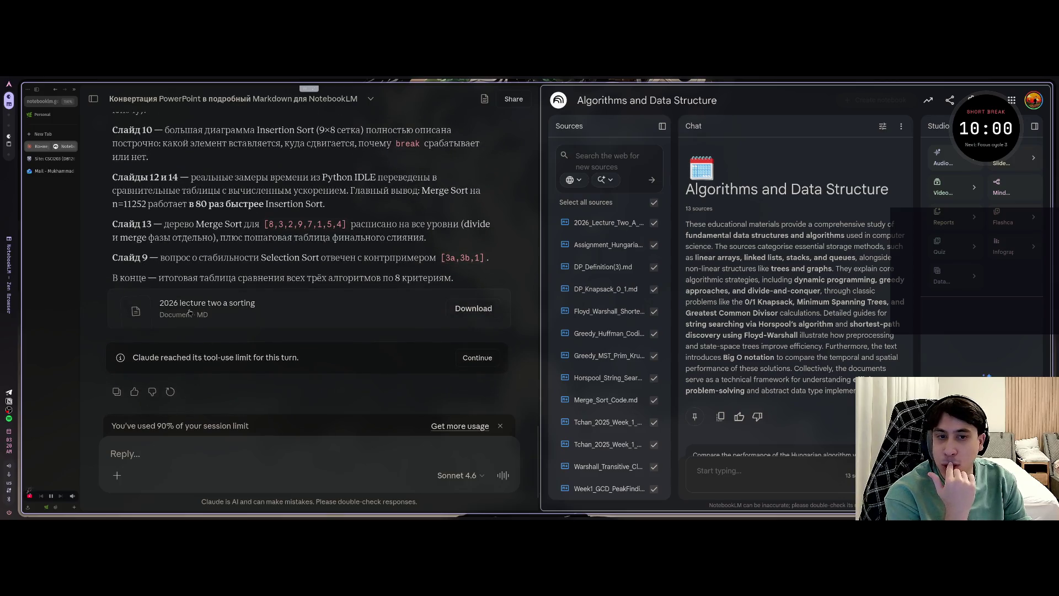
{"action": "scroll", "coordinate": [189, 313], "scroll_direction": "up", "scroll_amount": 5}
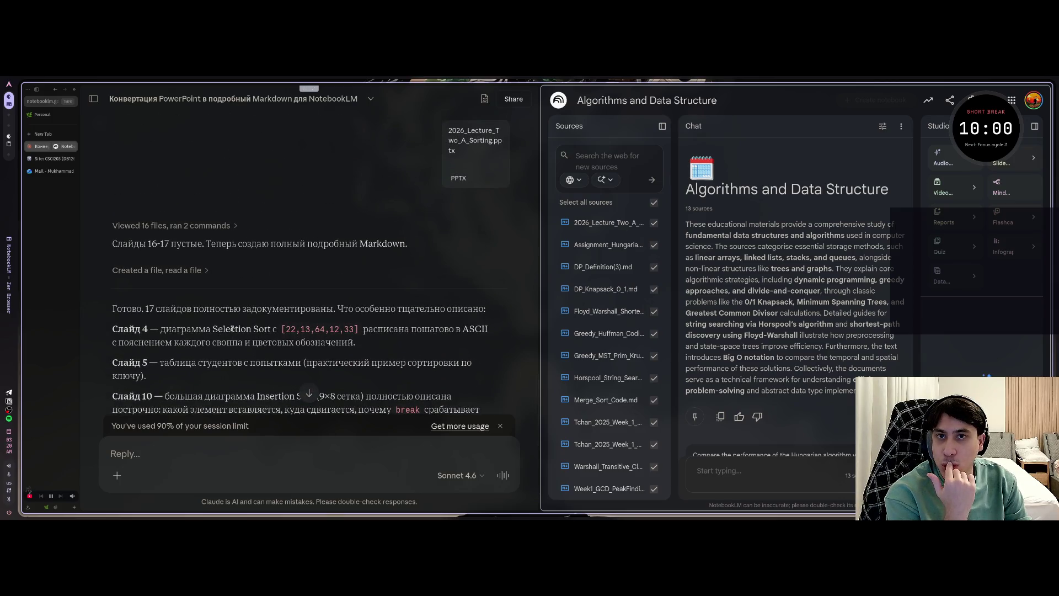
{"action": "scroll", "coordinate": [236, 308], "scroll_direction": "down", "scroll_amount": 5}
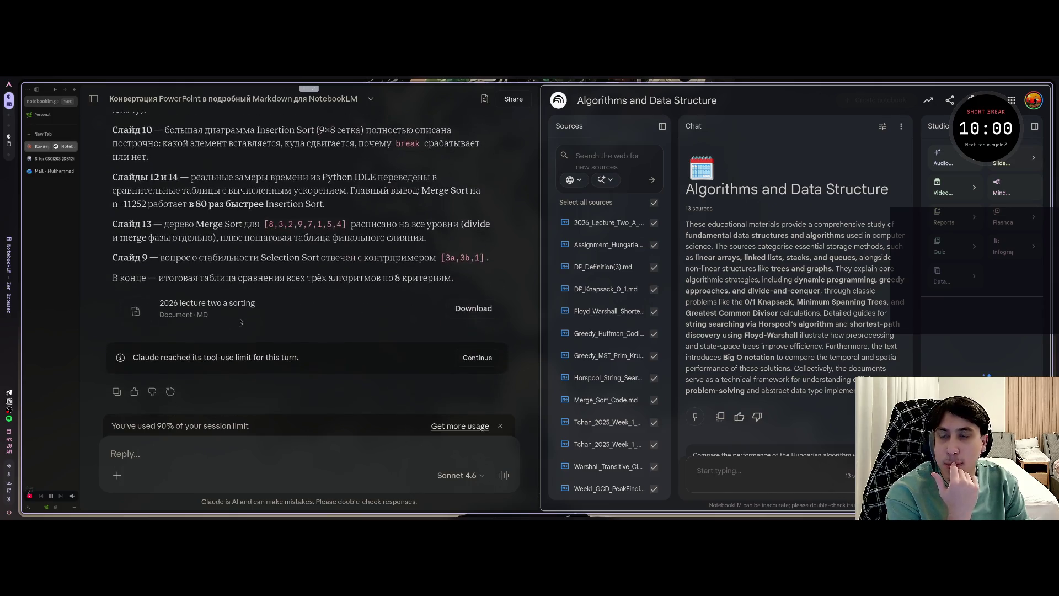
{"action": "left_click", "coordinate": [612, 223]}
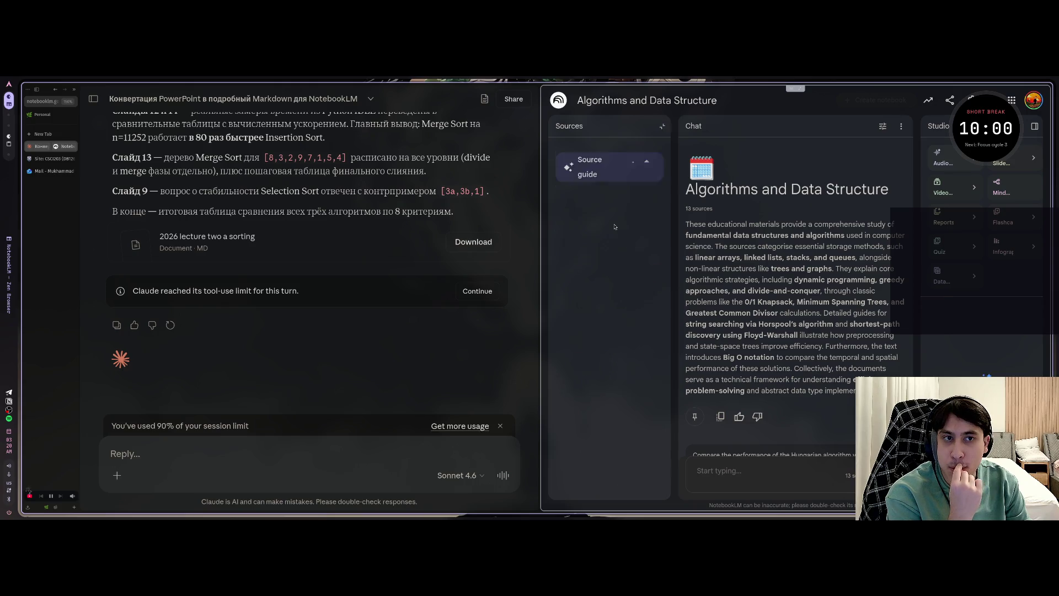
{"action": "scroll", "coordinate": [407, 282], "scroll_direction": "up", "scroll_amount": 10}
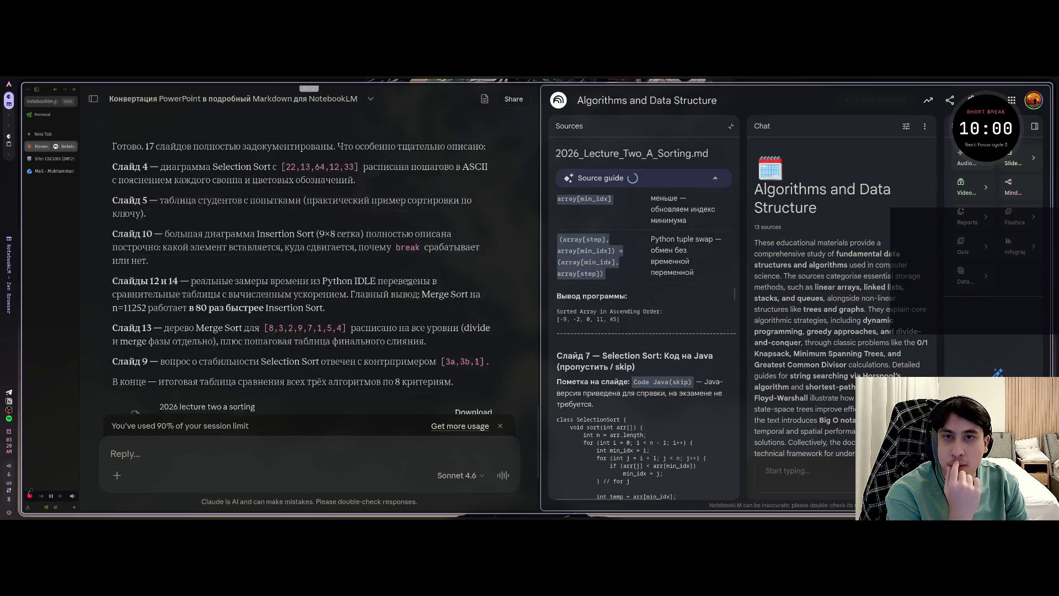
Step: Download 2026 Lecture Two B Data Structures from Moodle's Lecture 2 Sorting section, then return to Claude
{"action": "scroll", "coordinate": [407, 281], "scroll_direction": "down", "scroll_amount": 10}
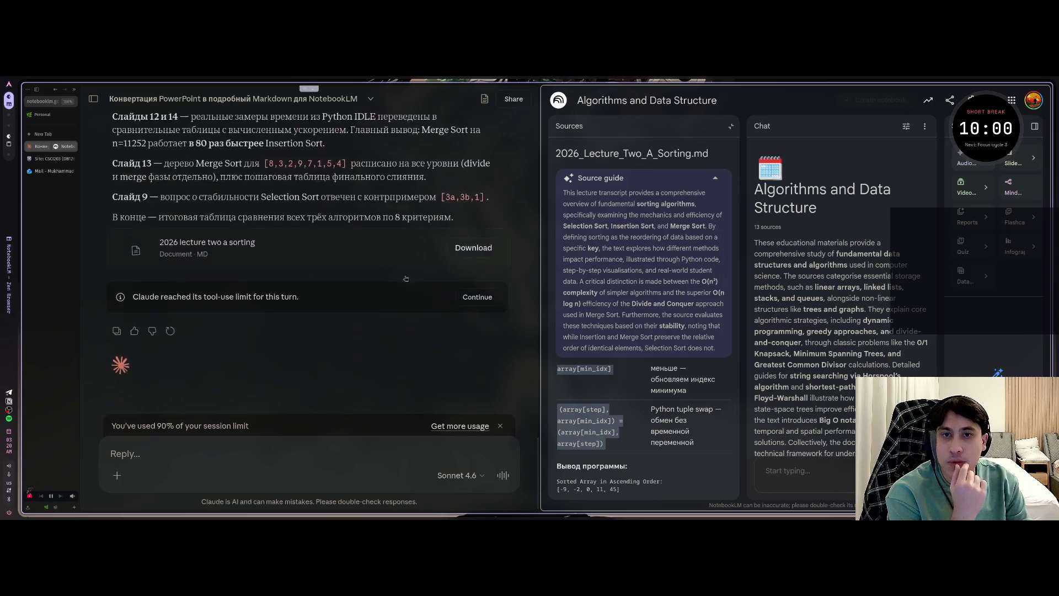
{"action": "left_click", "coordinate": [39, 159]}
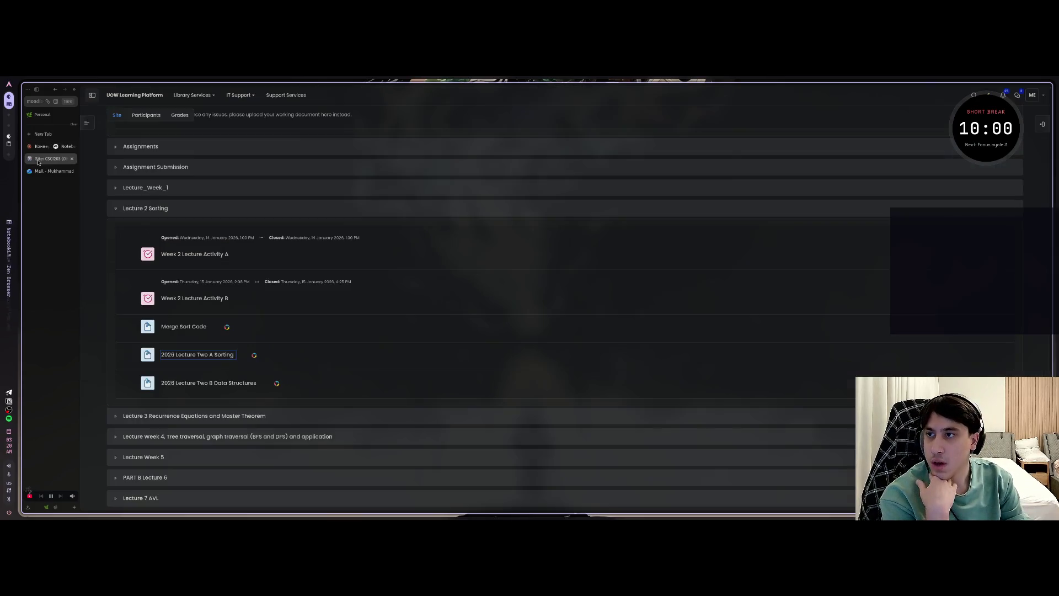
{"action": "left_click", "coordinate": [182, 375]}
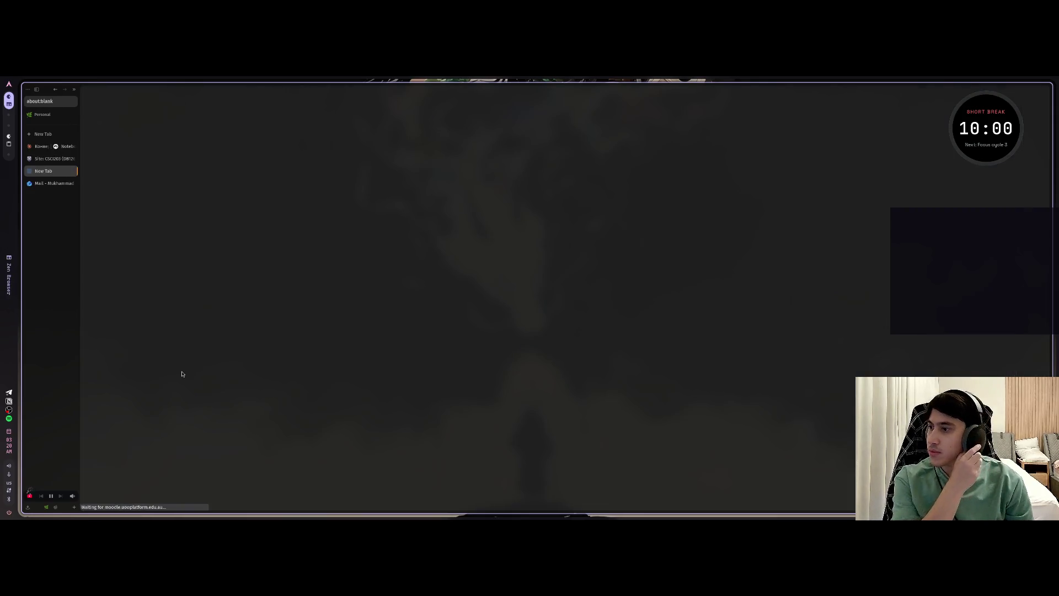
{"action": "left_click", "coordinate": [40, 148]}
{"action": "left_click", "coordinate": [117, 475]}
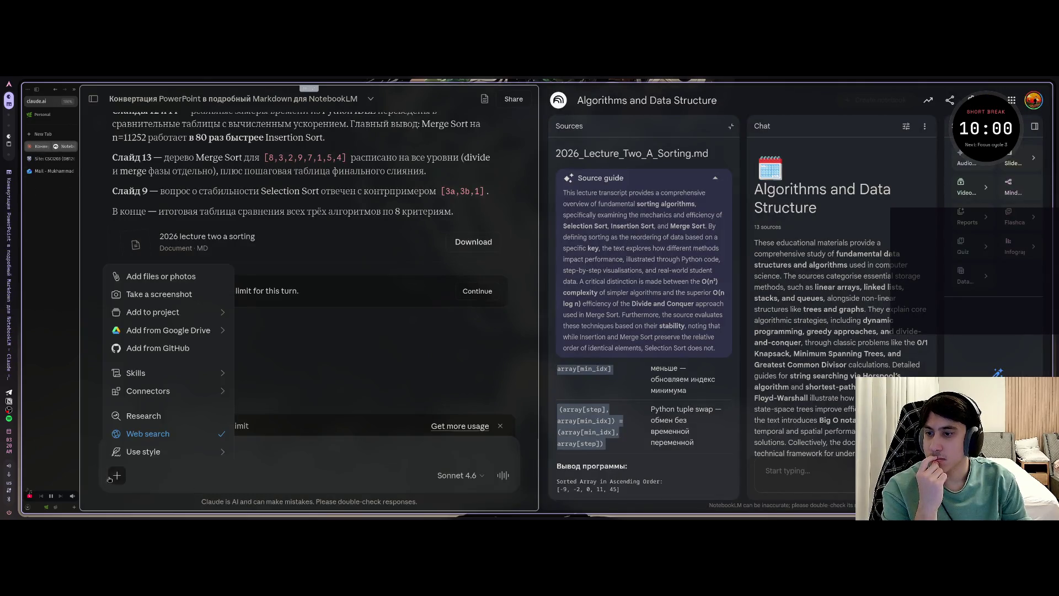
Step: Attach 2026_Lecture_Two_B_Data_Structures.ppt to Claude and send it, then shift toward Notion
{"action": "left_click", "coordinate": [161, 276]}
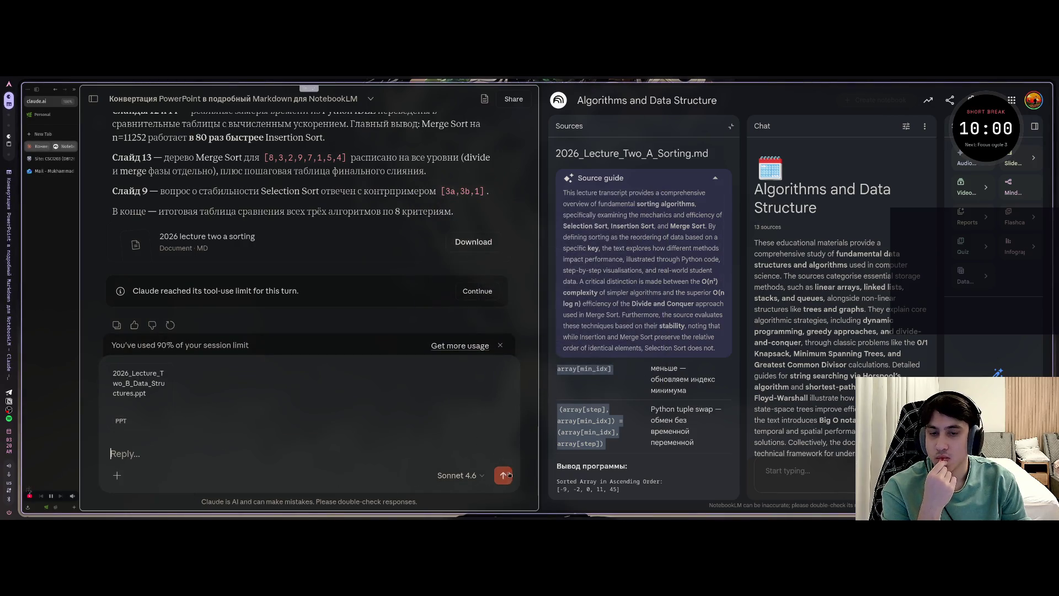
{"action": "left_click", "coordinate": [504, 475]}
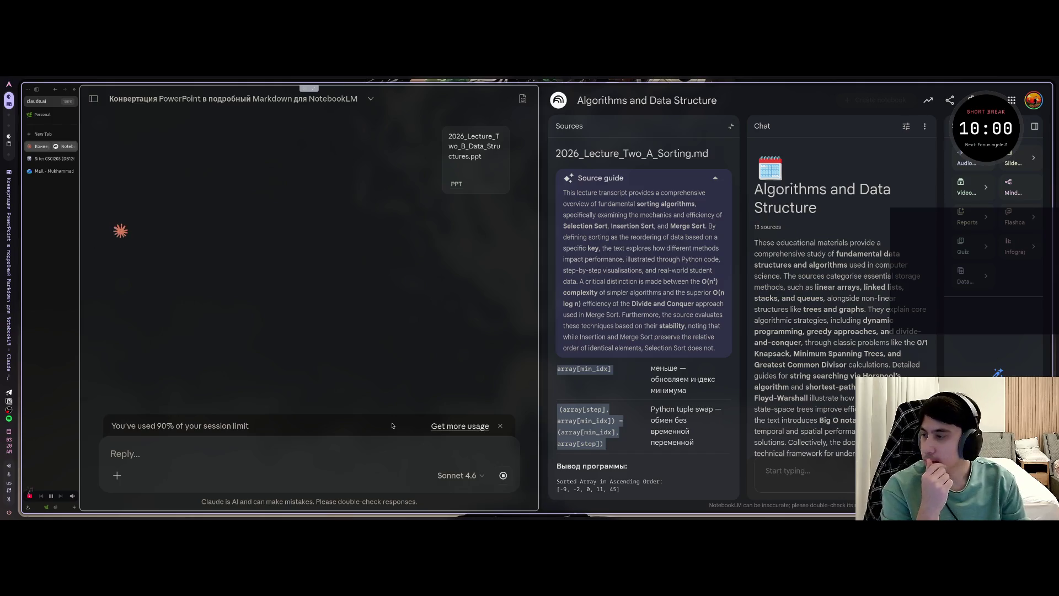
{"action": "key", "text": "super+Right"}
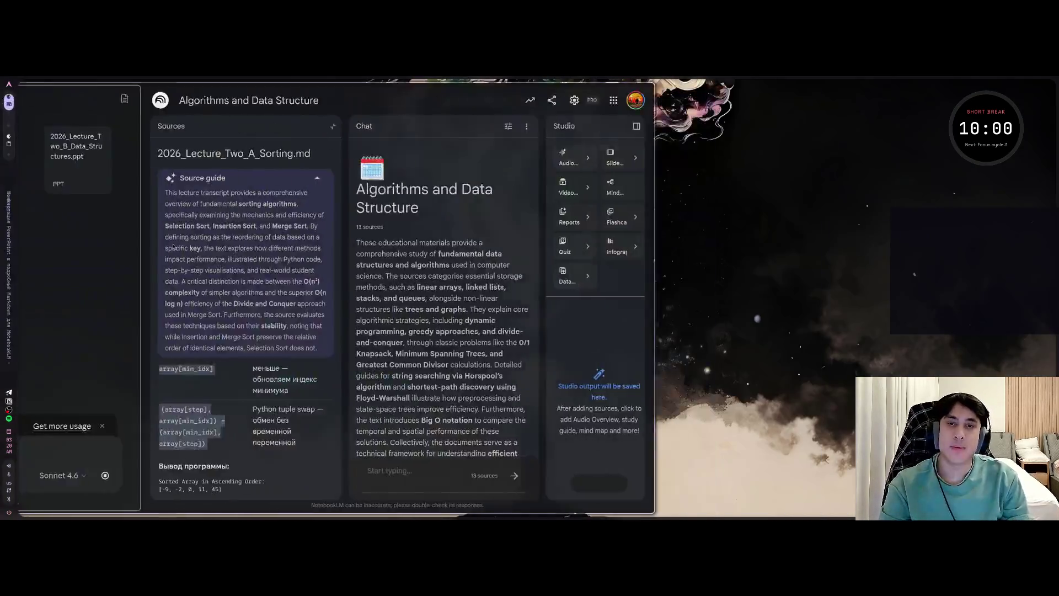
{"action": "key", "text": "super+Right"}
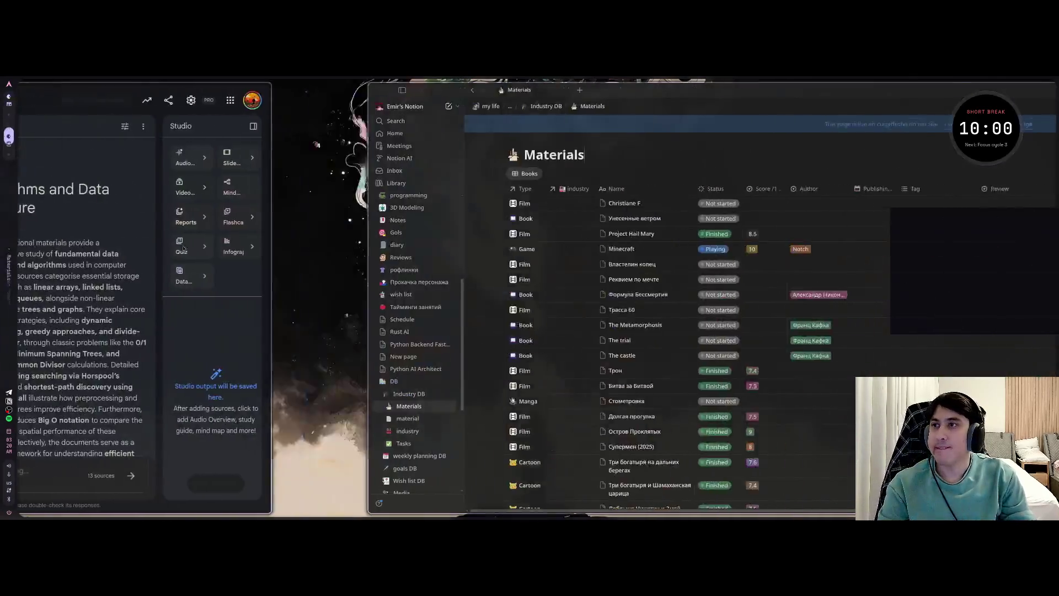
Step: Cycle between Notion's Materials database, the CSCI203 course page and the Claude/NotebookLM workspace
{"action": "key", "text": "super+Right"}
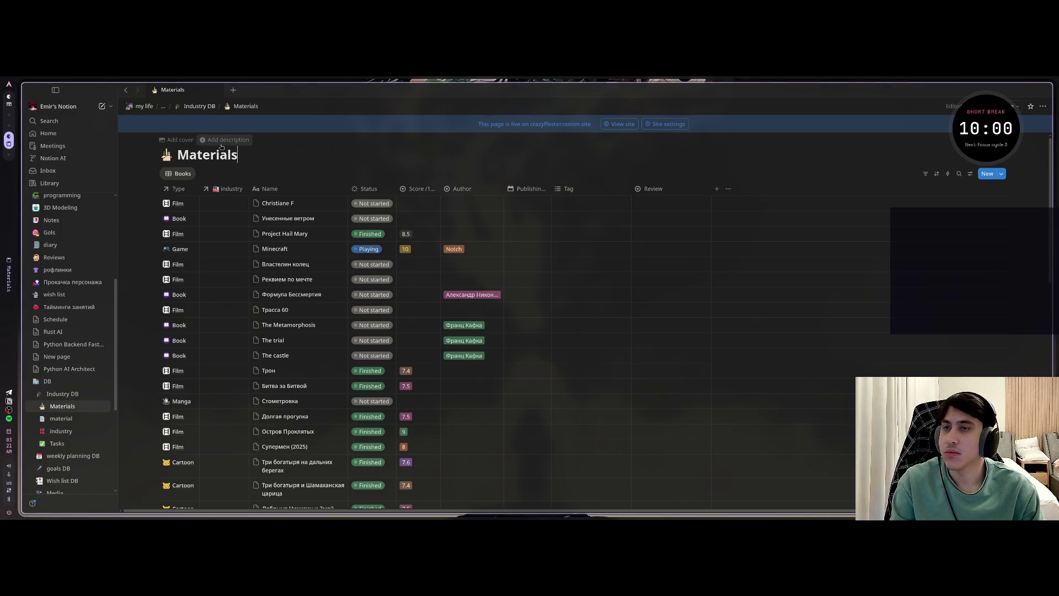
{"action": "key", "text": "super+Left"}
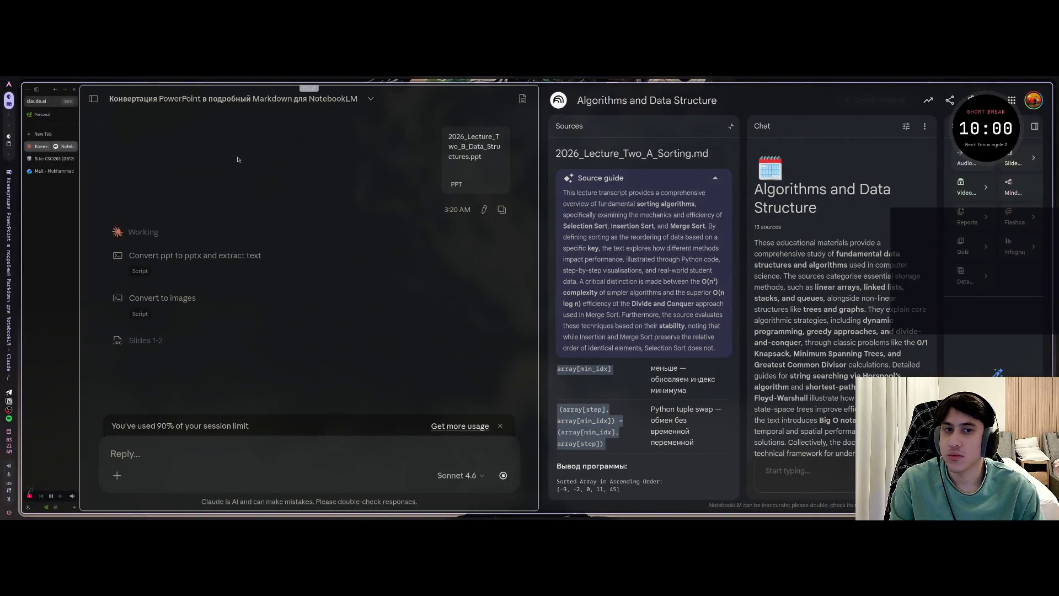
{"action": "left_click", "coordinate": [51, 159]}
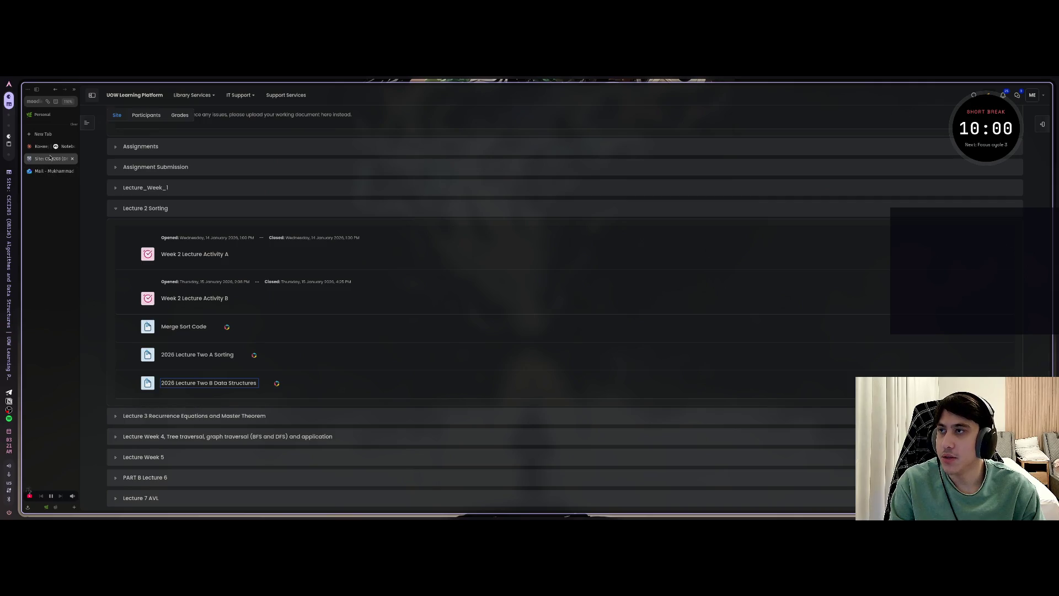
{"action": "left_click", "coordinate": [33, 147]}
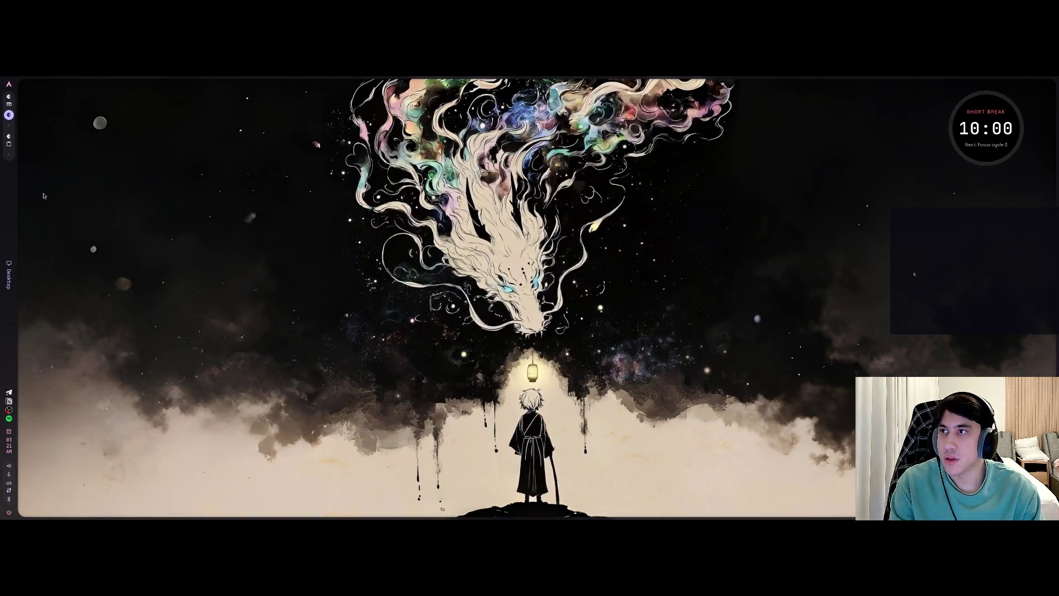
{"action": "key", "text": "super+Right"}
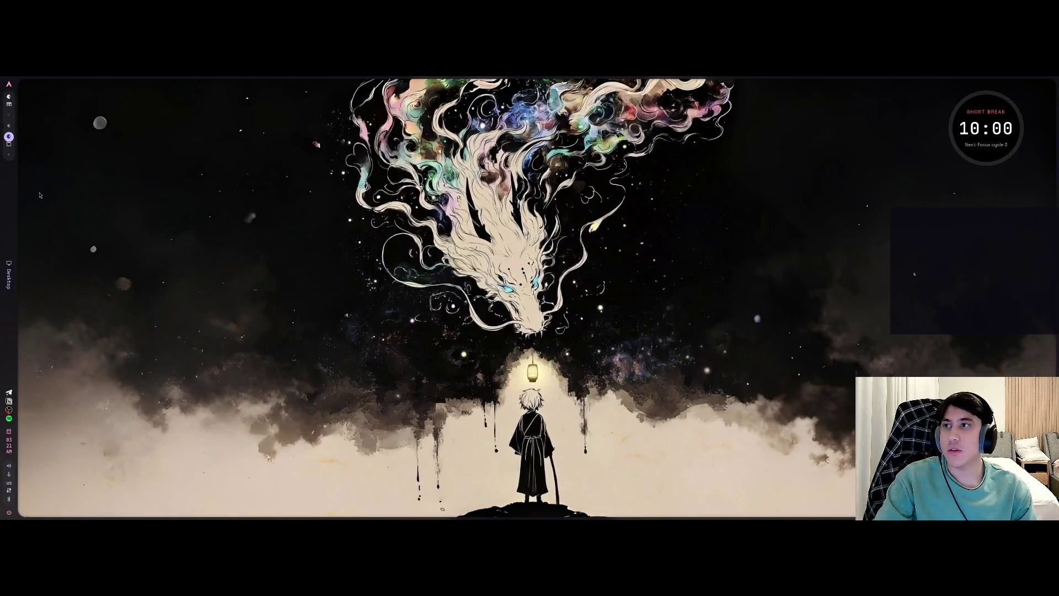
{"action": "key", "text": "super+Up"}
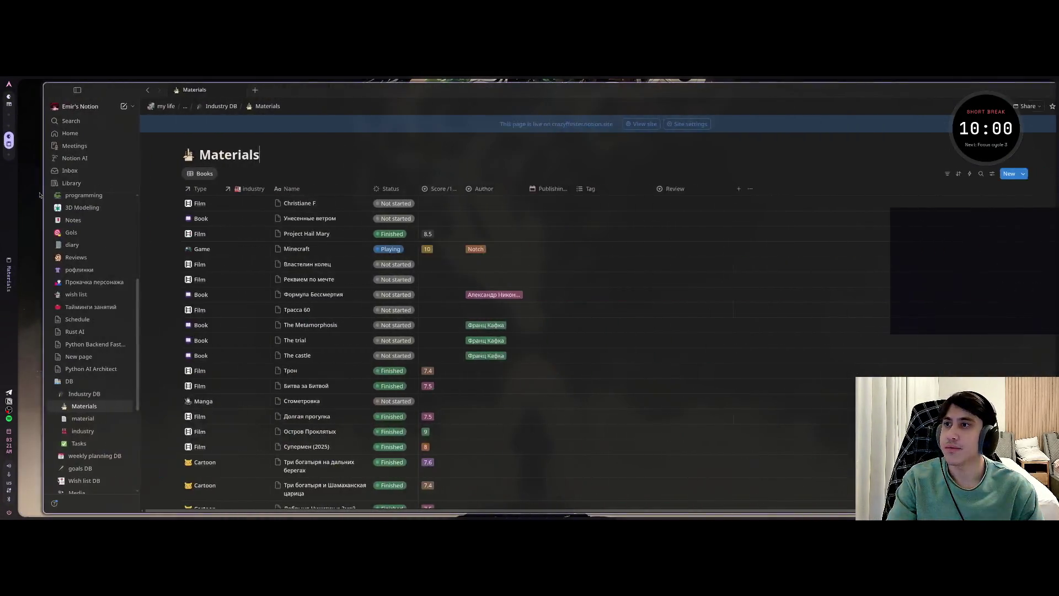
{"action": "key", "text": "super+Left"}
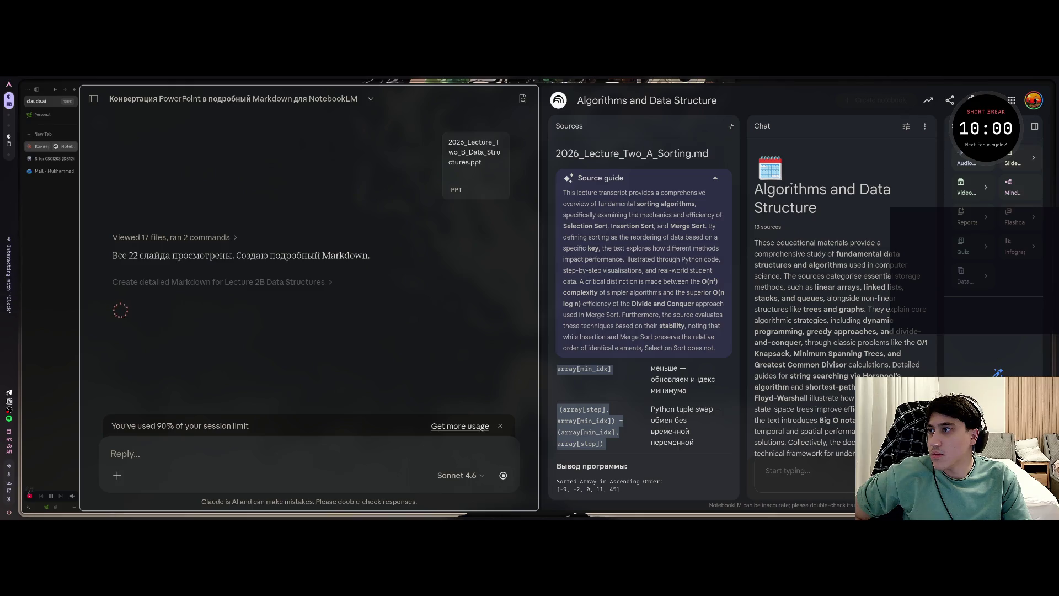
Step: Open the full Pomodoro timer panel while Claude stops at its tool-use limit
{"action": "double_click", "coordinate": [1000, 128]}
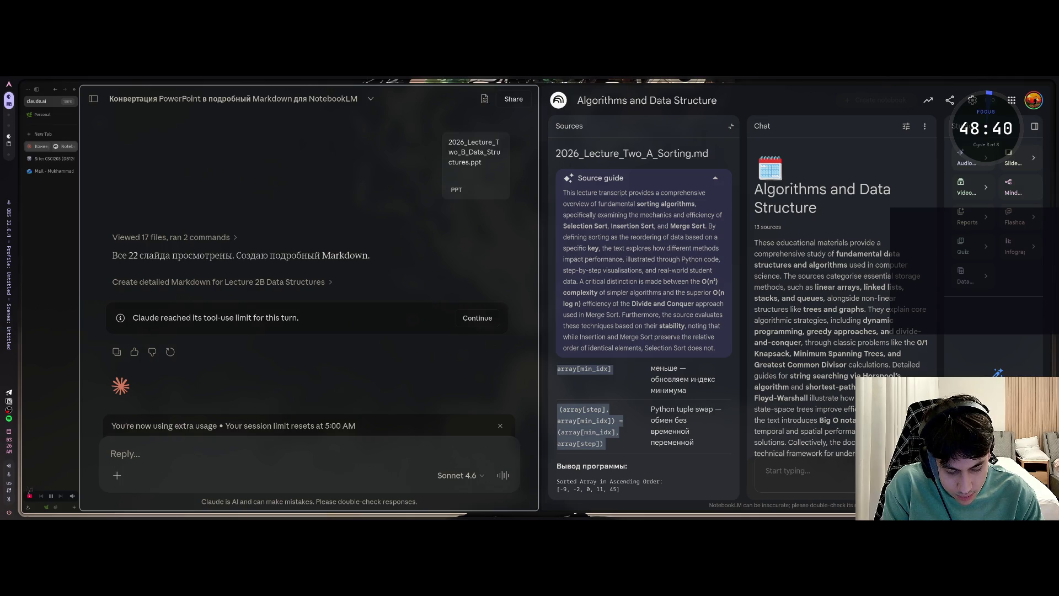
Step: Let Claude continue the Lecture 2B conversion past the tool limit and list all 13 NotebookLM sources
{"action": "left_click", "coordinate": [155, 256]}
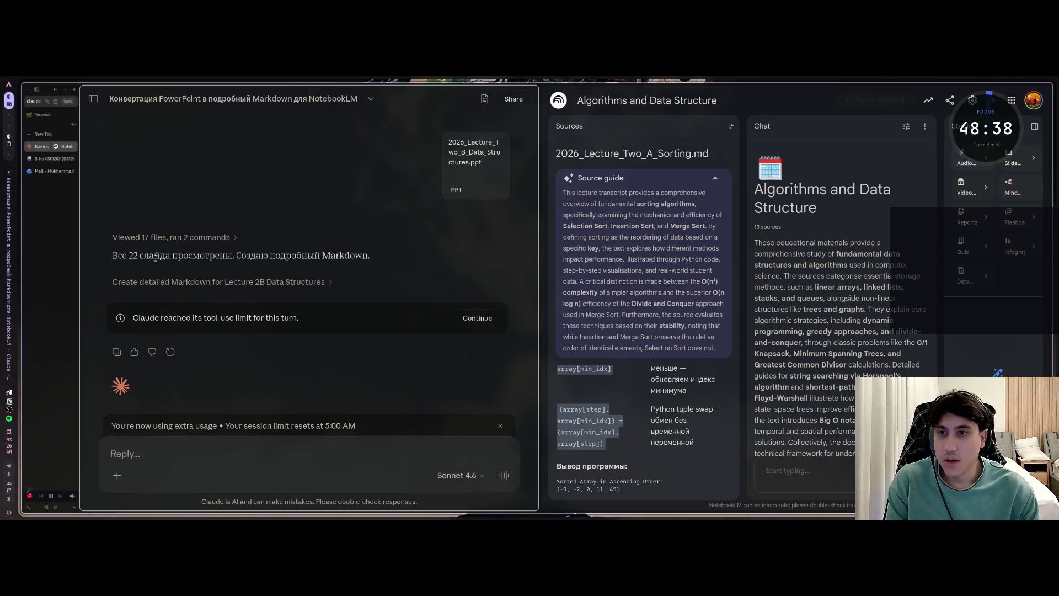
{"action": "left_click", "coordinate": [475, 318]}
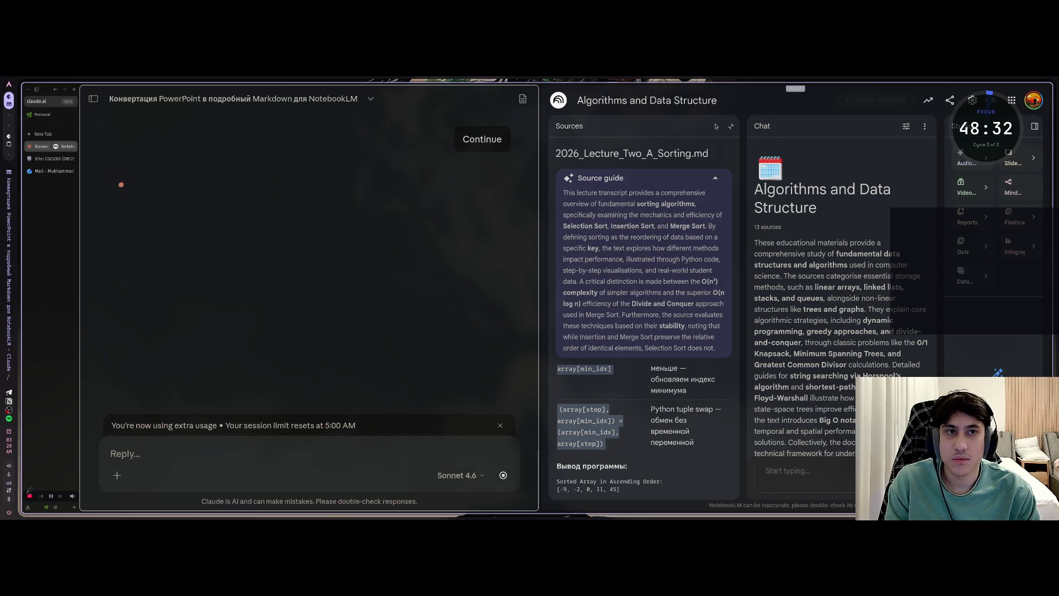
{"action": "left_click", "coordinate": [715, 126]}
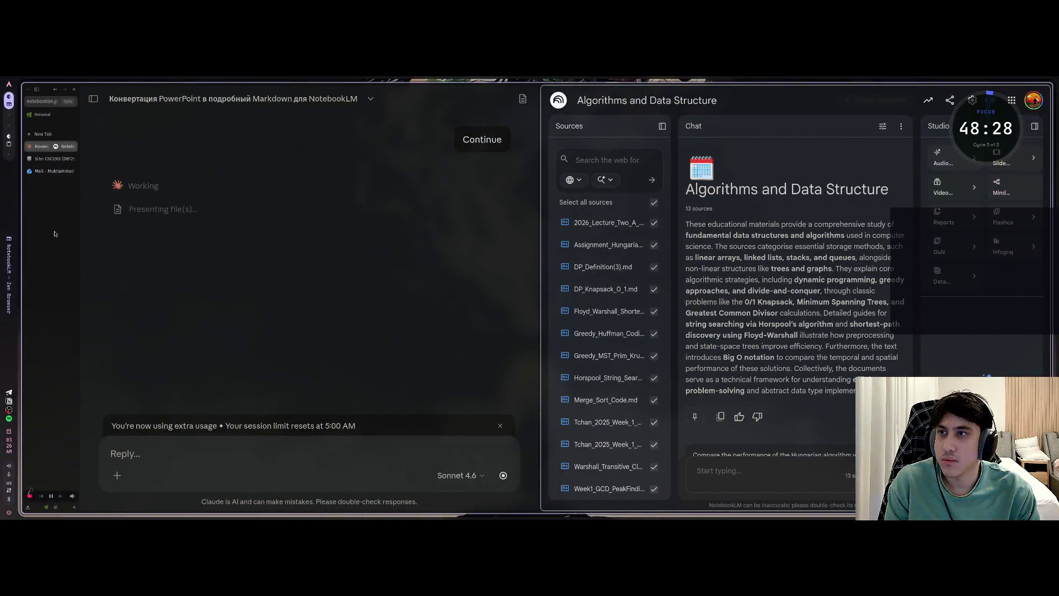
Step: Move the YouTube piano video tab into the Personal workspace
{"action": "key", "text": "ctrl+Right"}
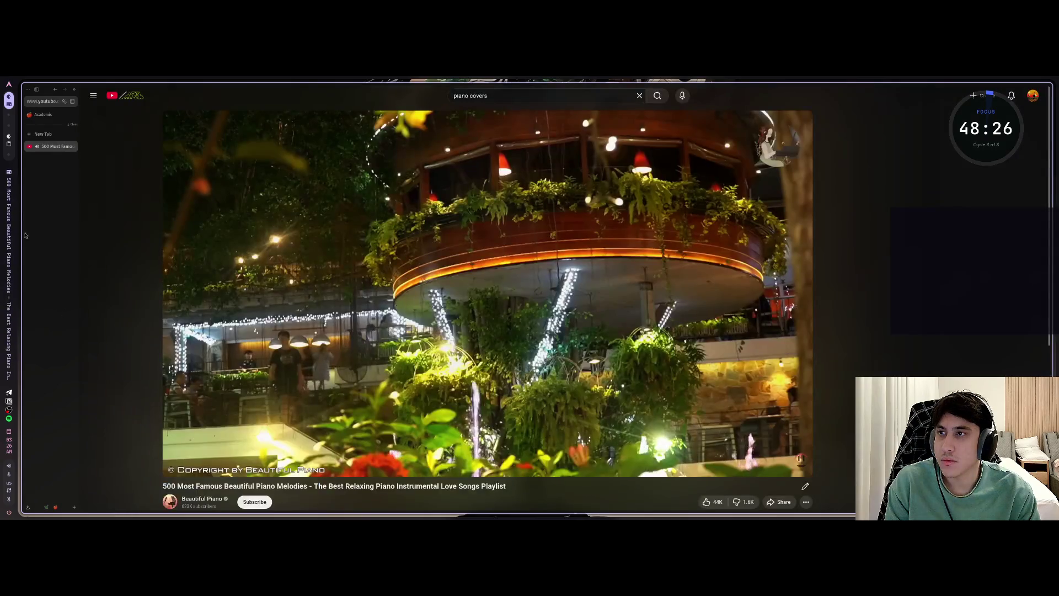
{"action": "right_click", "coordinate": [59, 147]}
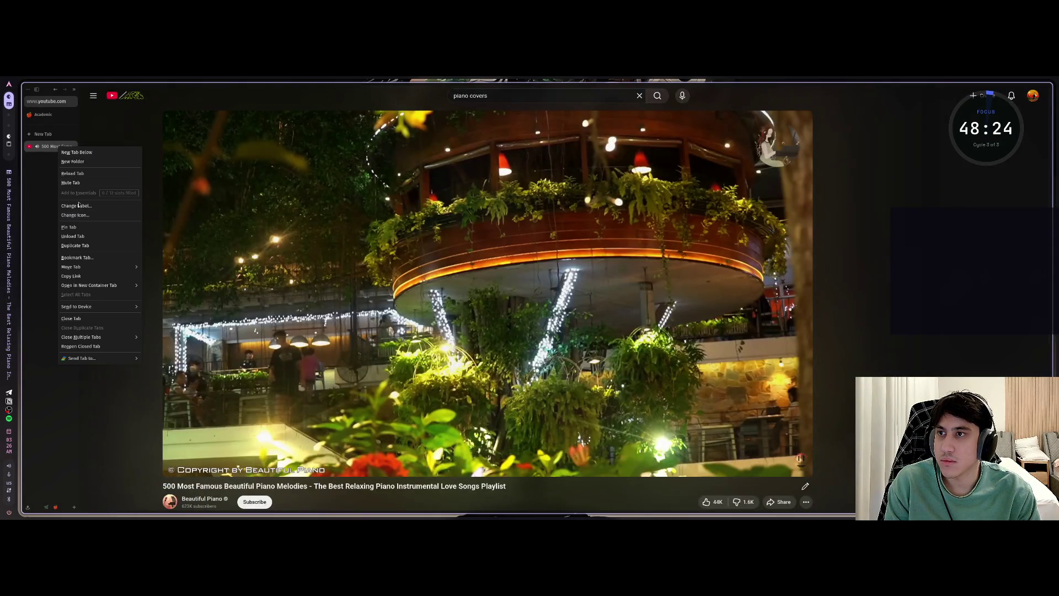
{"action": "mouse_move", "coordinate": [99, 266]}
{"action": "left_click", "coordinate": [157, 276]}
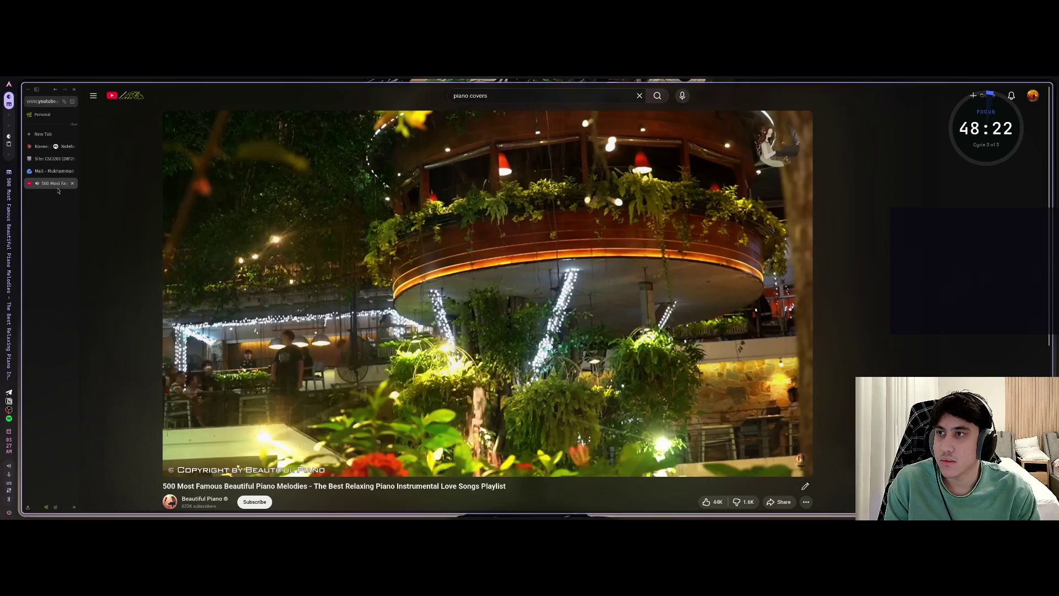
Step: Open YouTube's Playlists library showing Watch later, Liked videos and Music
{"action": "left_click", "coordinate": [93, 95]}
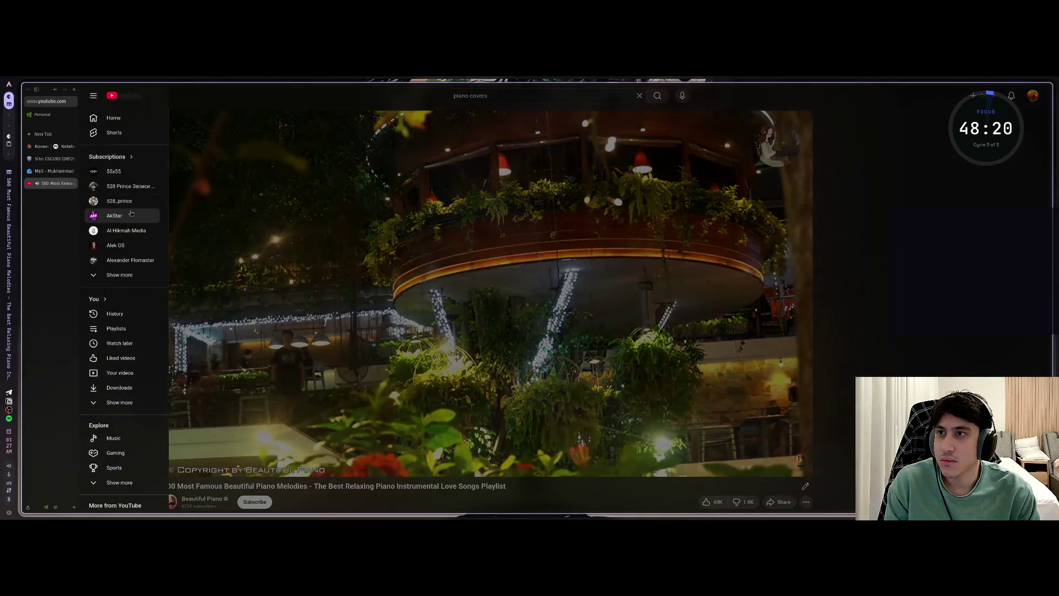
{"action": "left_click", "coordinate": [272, 498]}
{"action": "scroll", "coordinate": [306, 268], "scroll_direction": "down", "scroll_amount": 3}
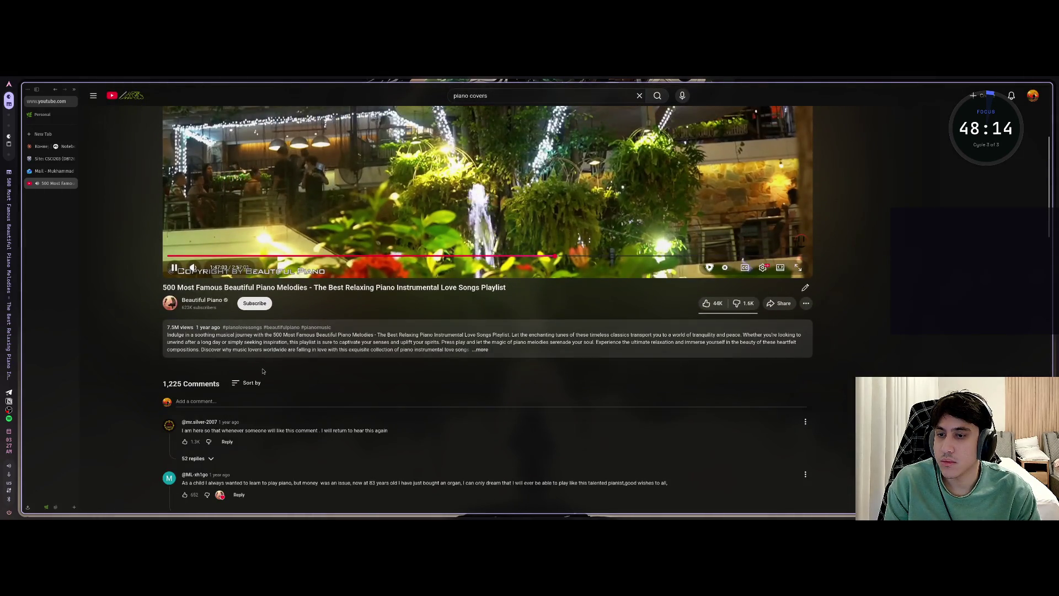
{"action": "scroll", "coordinate": [262, 371], "scroll_direction": "down", "scroll_amount": 5}
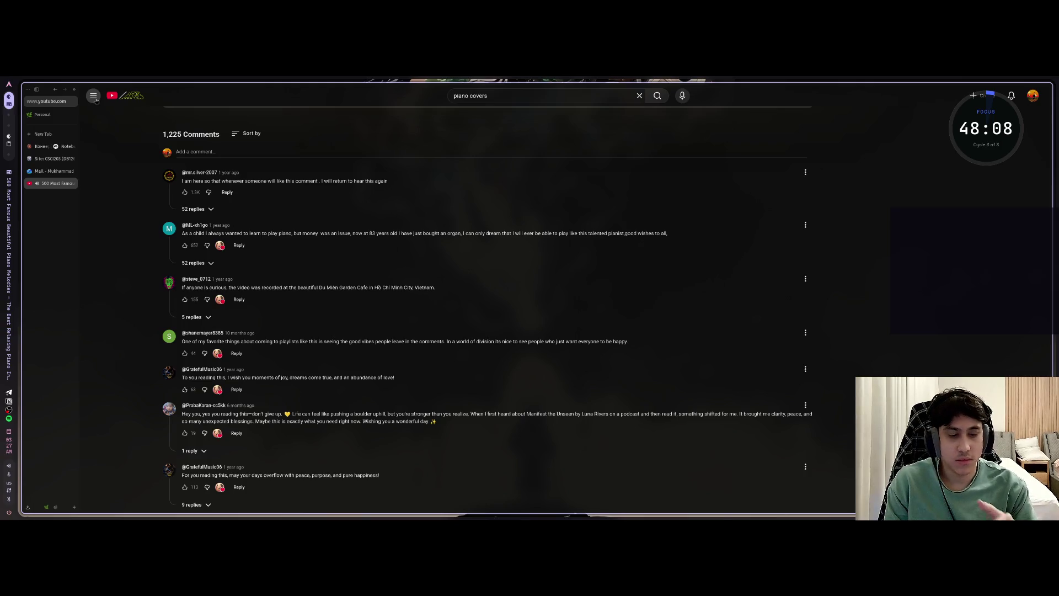
{"action": "left_click", "coordinate": [94, 97]}
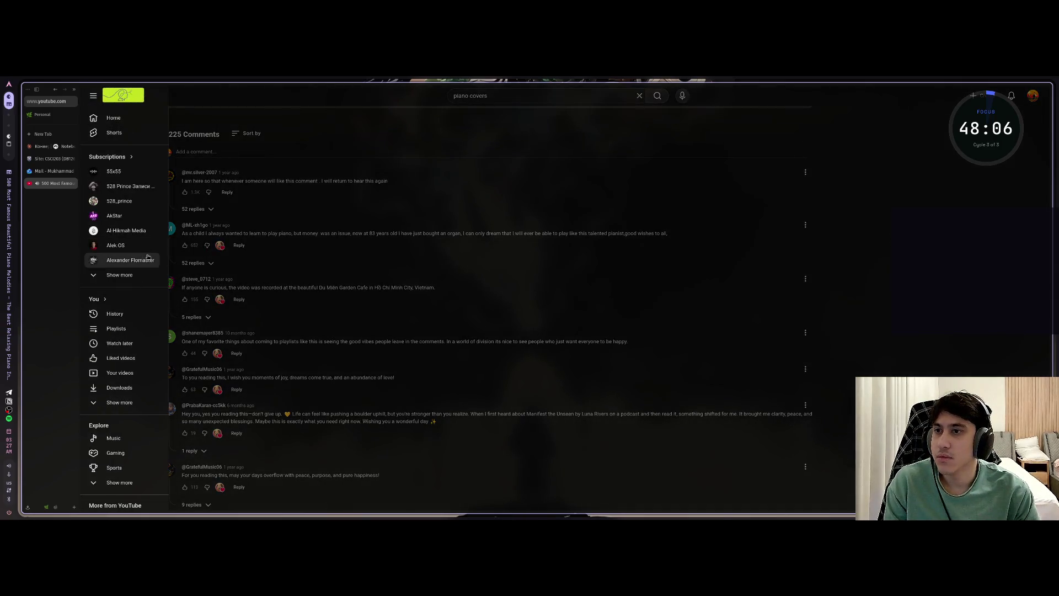
{"action": "left_click", "coordinate": [127, 333]}
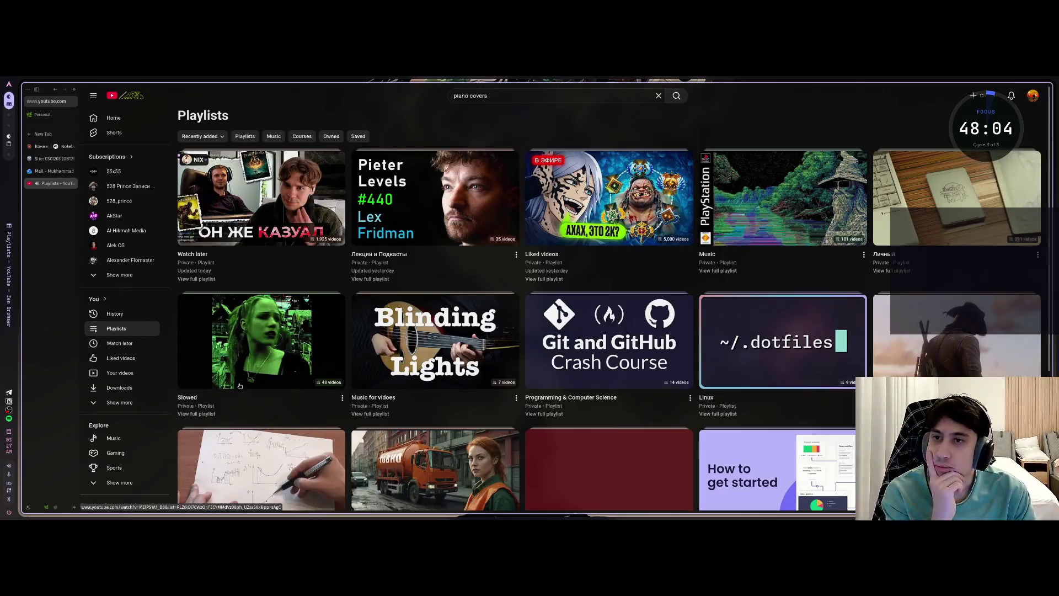